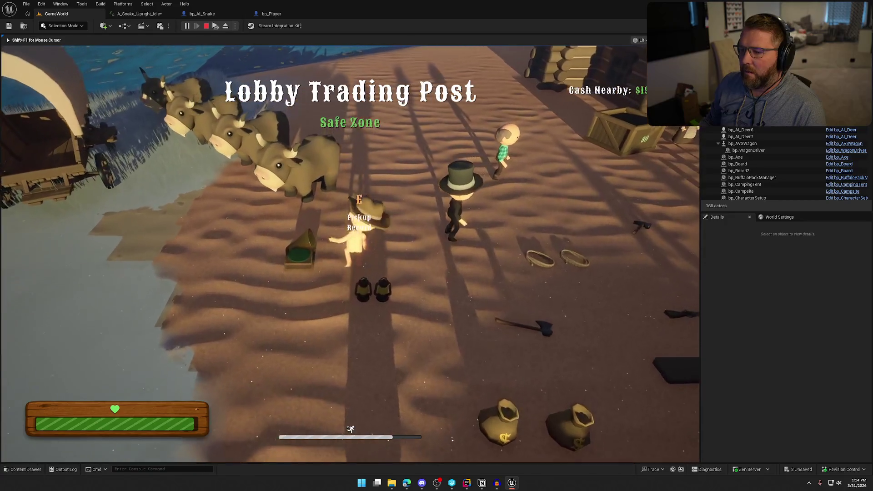
- Pick up the gramophone, carry it onto the snow and drop it
key(e)
key(w)
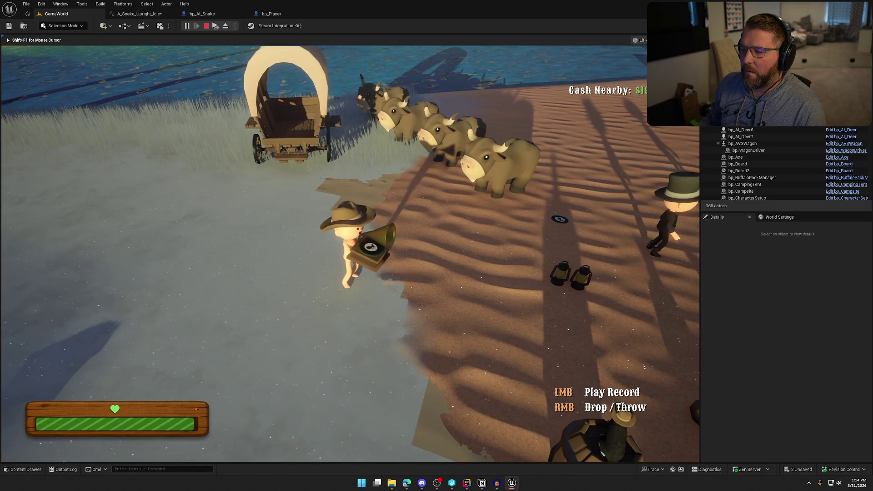
key(s)
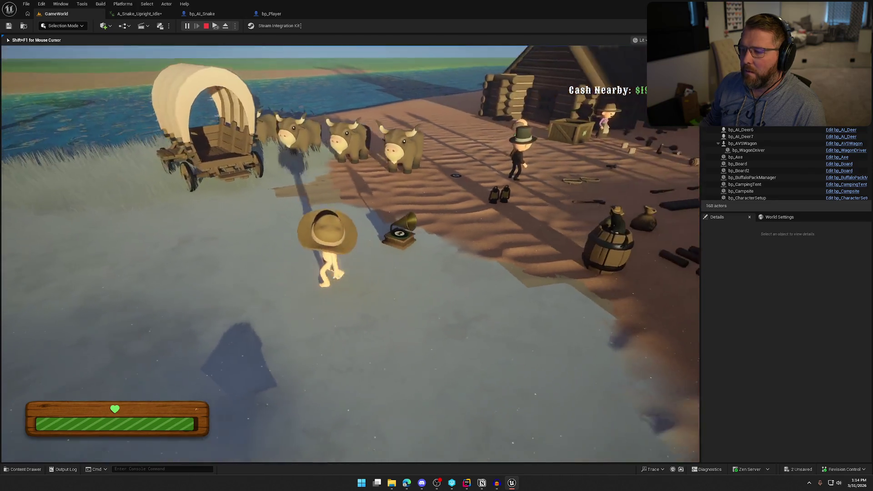
- Sprint toward the hills and back to the wagon and buffalo, then end the play session
key(shift+w)
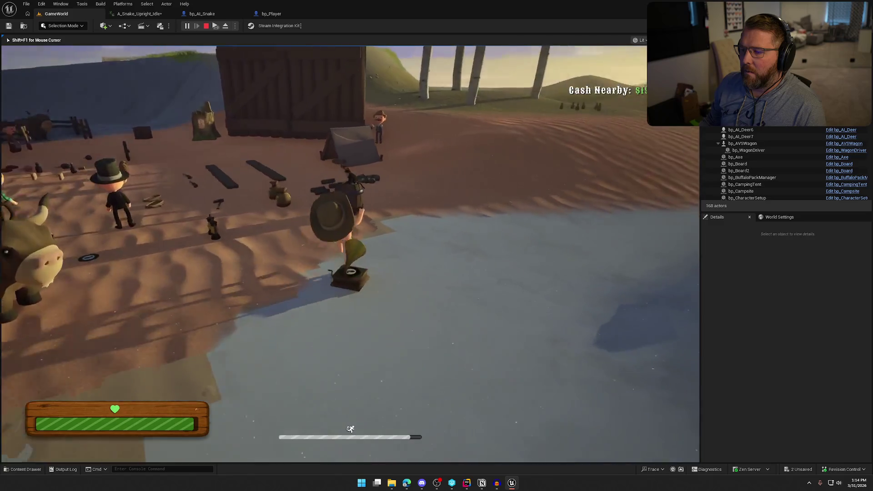
key(shift+w)
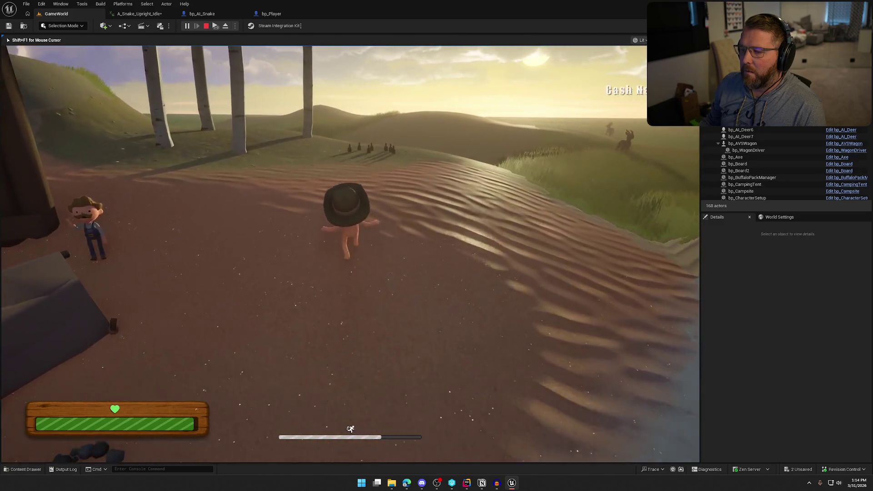
key(shift+w)
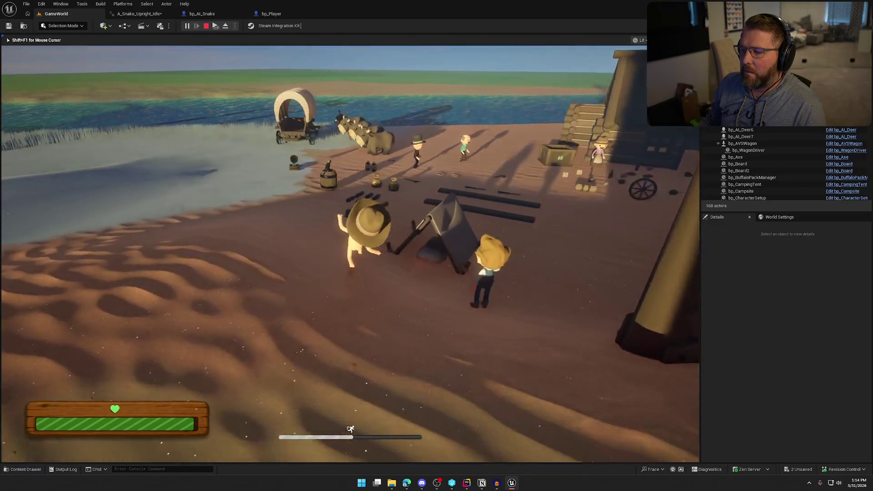
key(shift+w)
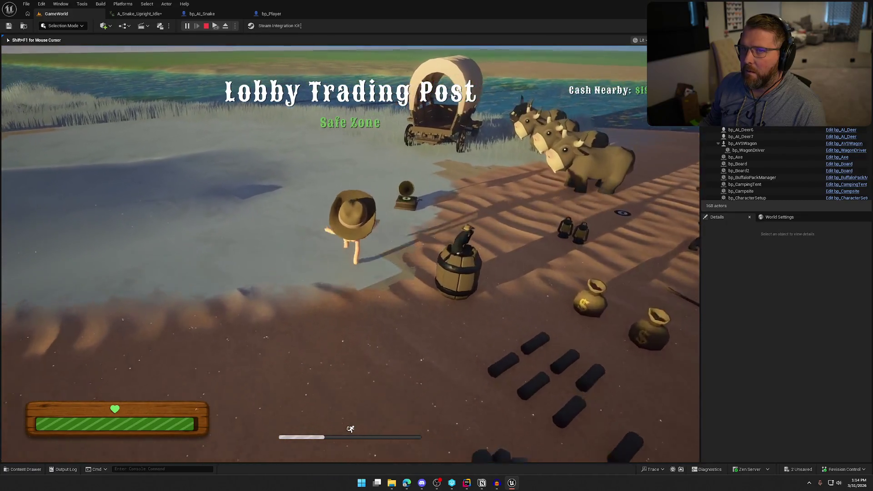
key(Escape)
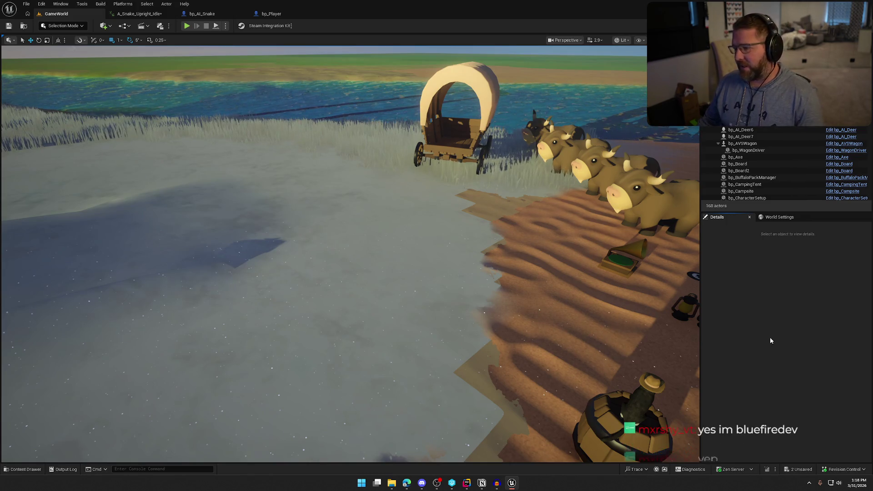
drag(660, 346, 687, 364)
scroll(351, 254, down, 3)
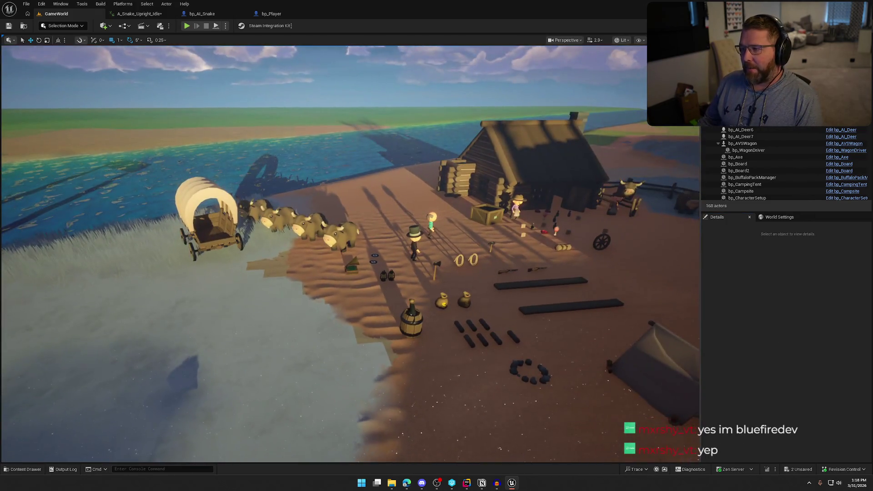
scroll(431, 294, down, 2)
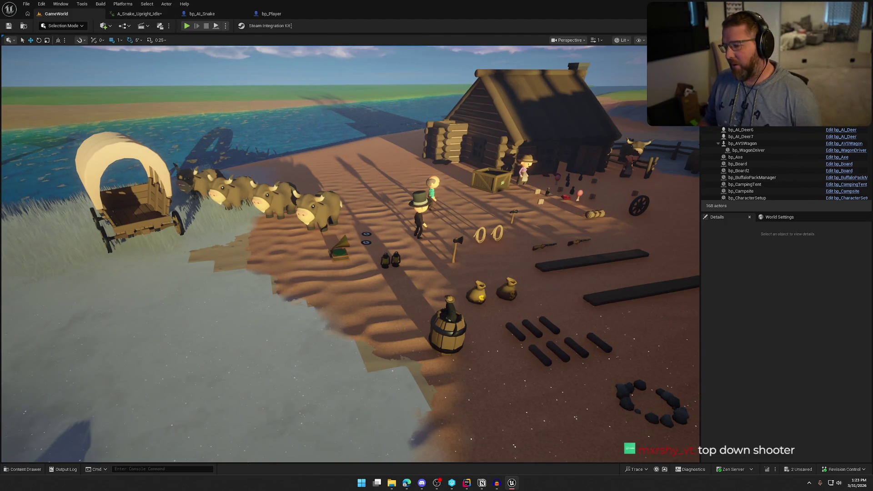
scroll(449, 263, down, 5)
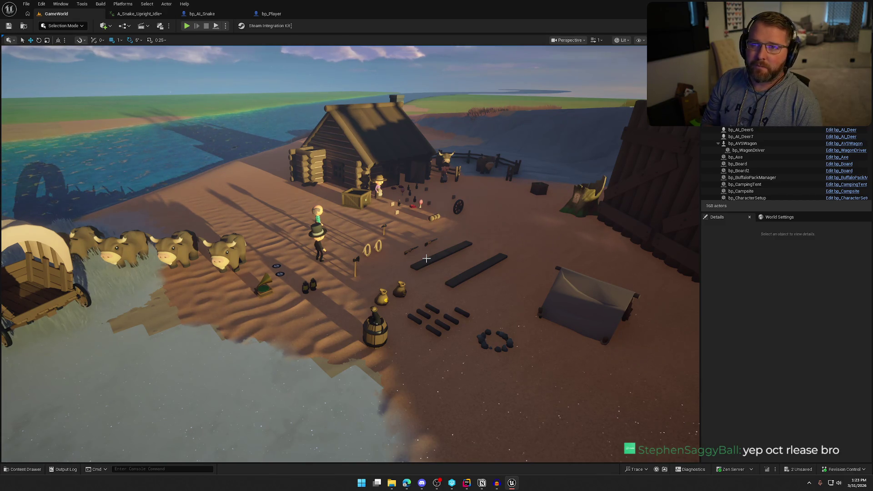
- Fly the view past the cabin, check the content assets and snake idle animation, then return to GameWorld
drag(427, 259, 500, 236)
mouse_move(467, 261)
mouse_down()
mouse_move(405, 260)
mouse_move(496, 256)
mouse_up()
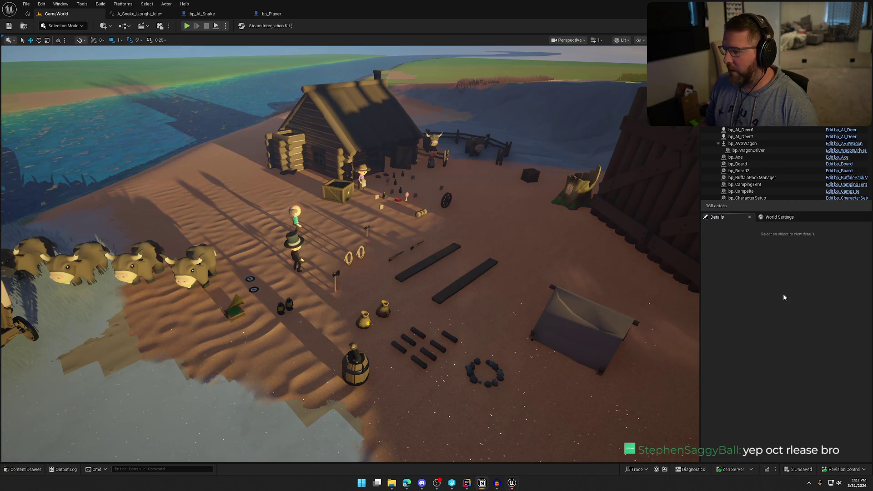
key(ctrl+space)
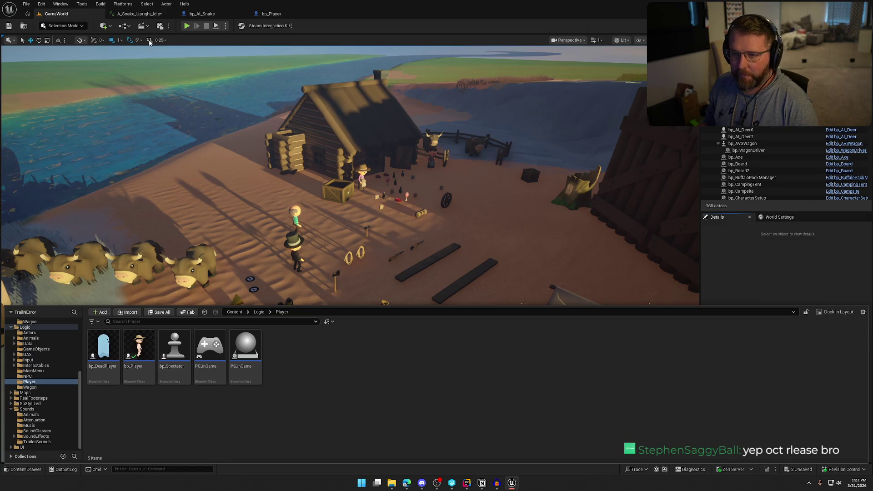
click(139, 14)
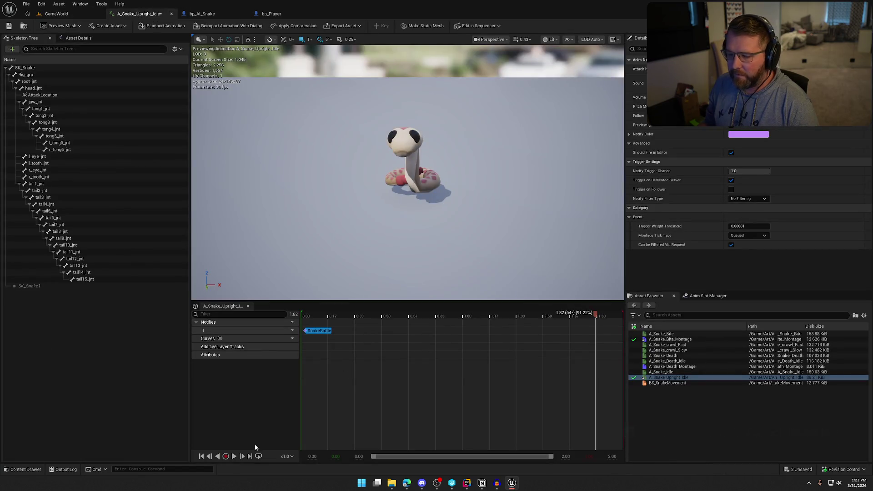
click(57, 14)
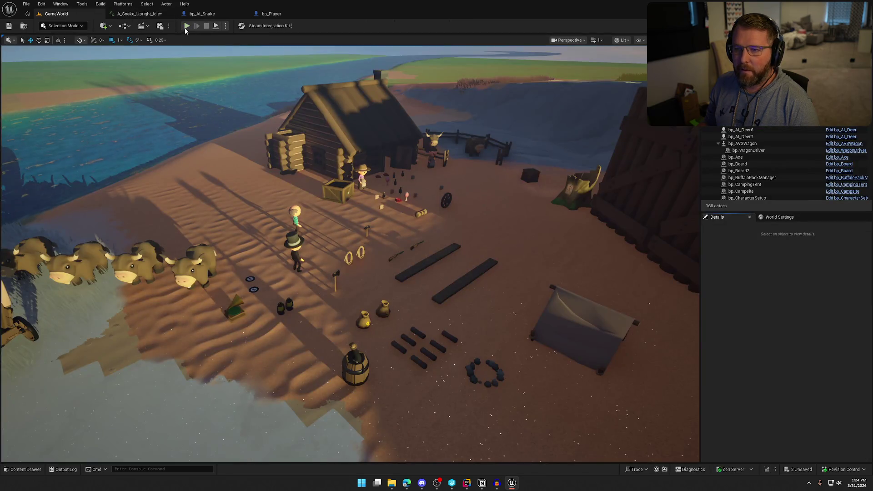
- Play-test by sprinting the character to the Trailhead Trading Post, then stop the session
click(187, 25)
key(shift+w)
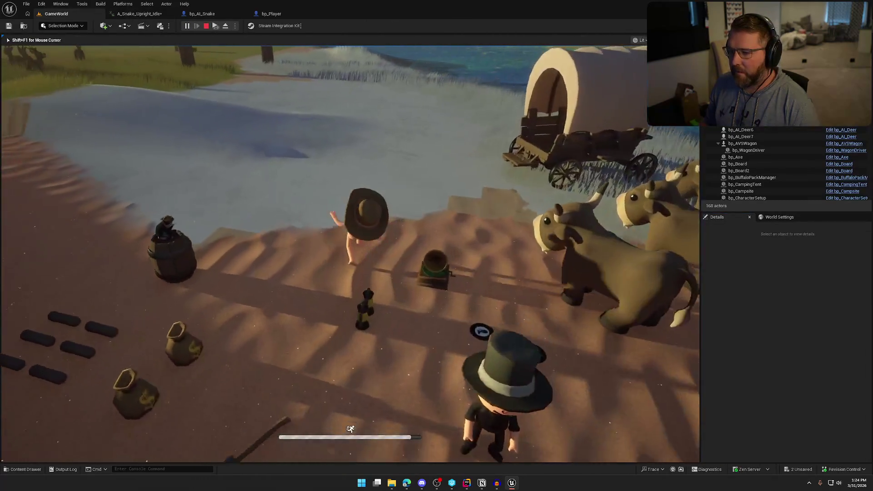
key(shift+w)
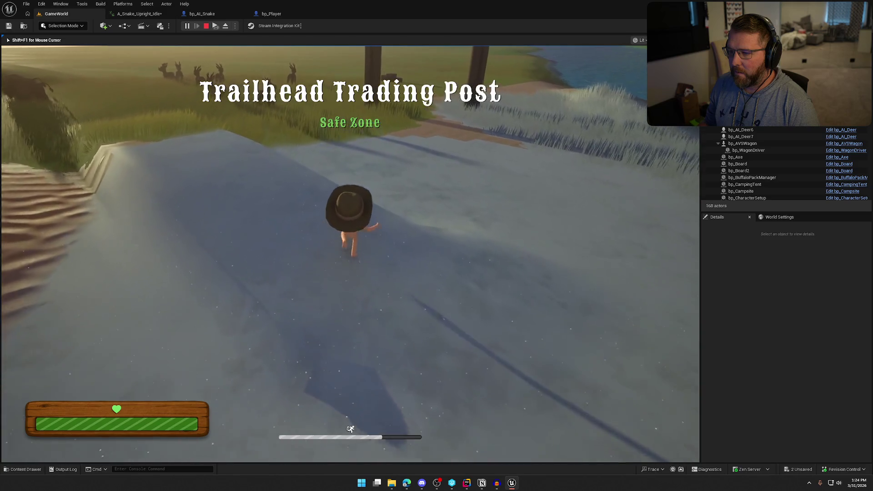
key(Escape)
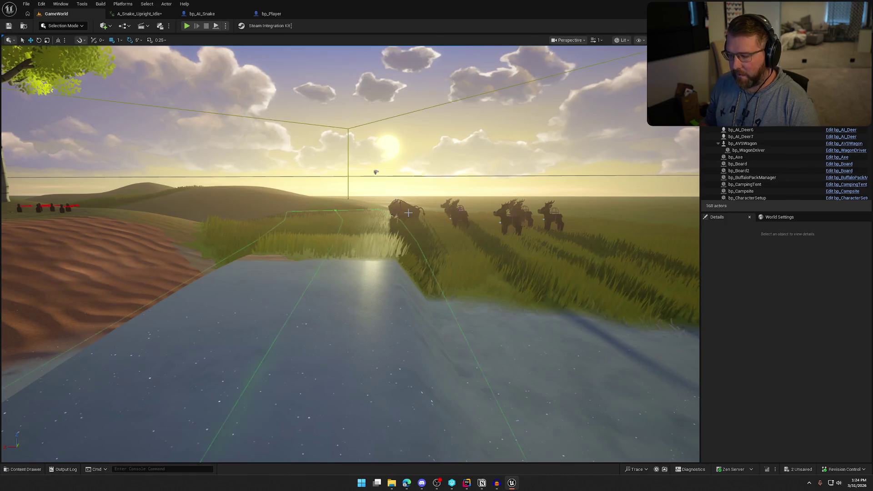
- Delete the two buffalo and their BuffaloPackManager from the level
click(403, 210)
key(f)
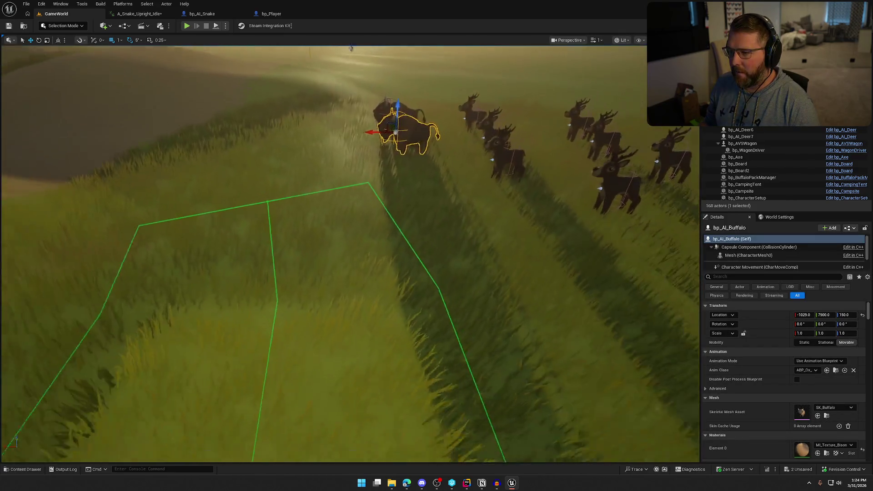
ctrl+click(396, 152)
ctrl+click(351, 75)
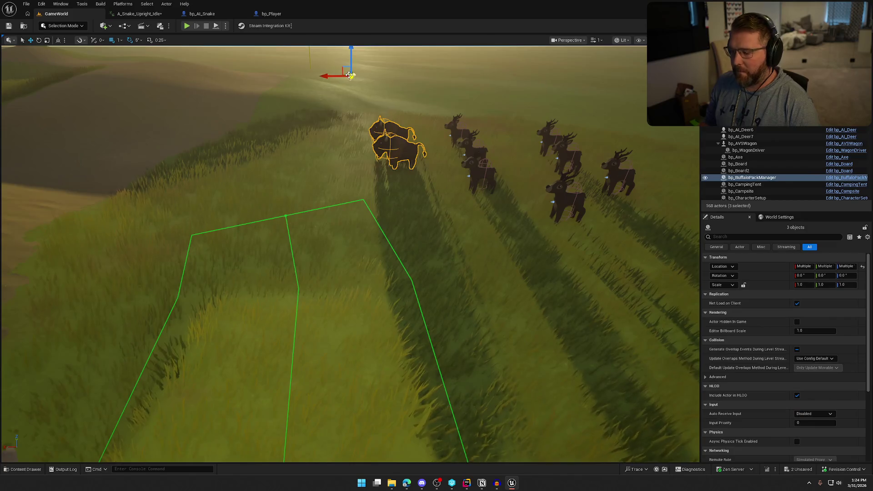
key(Delete)
- Place a bp_AI_Snake from Actors > Animals at the water's edge and start a play test
key(ctrl+space)
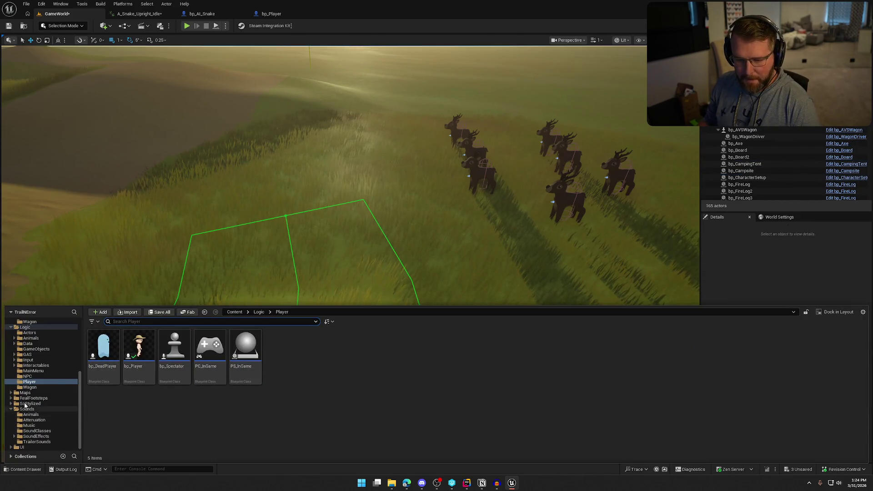
click(30, 333)
click(31, 338)
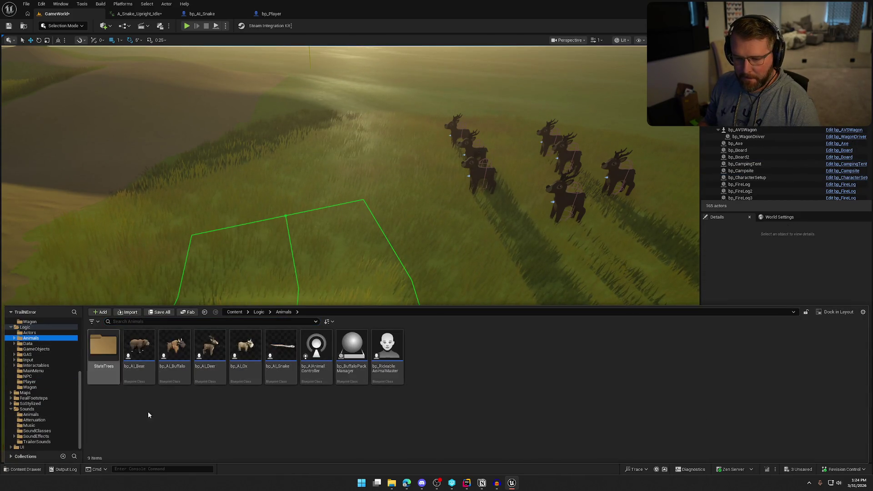
click(601, 324)
mouse_move(601, 325)
mouse_down()
mouse_move(631, 415)
mouse_move(641, 414)
mouse_up()
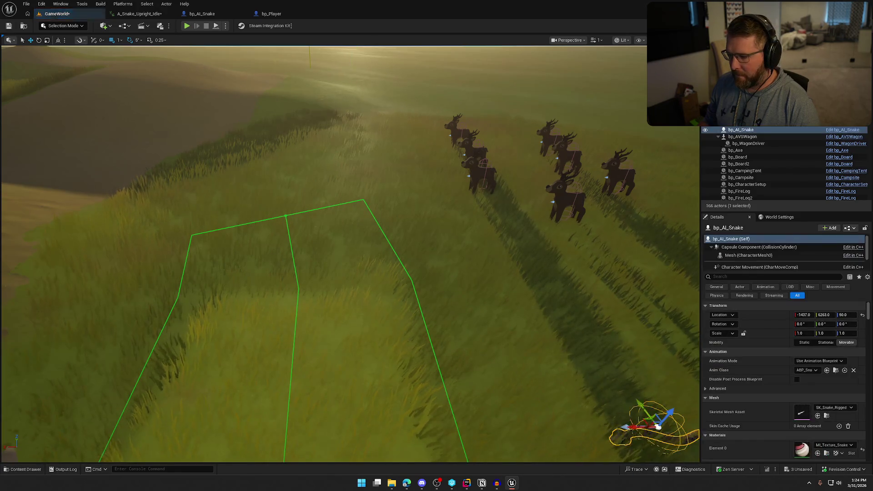
key(f)
scroll(486, 315, down, 5)
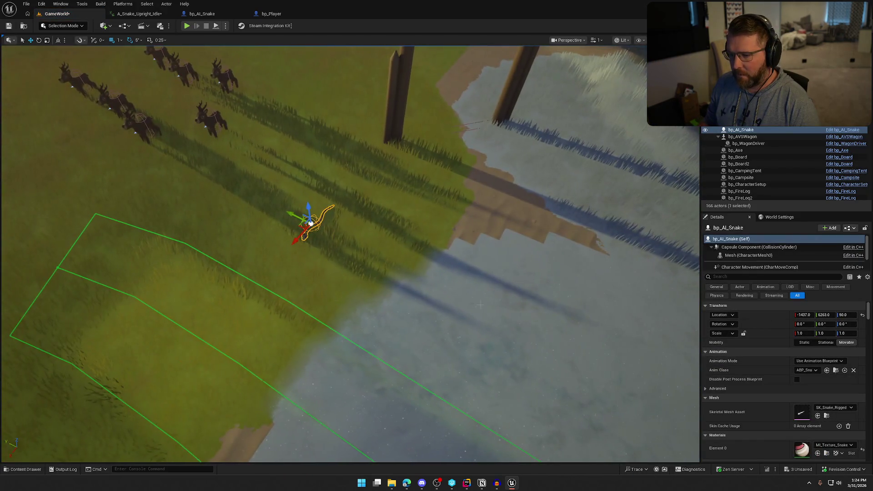
drag(308, 225, 453, 225)
key(Escape)
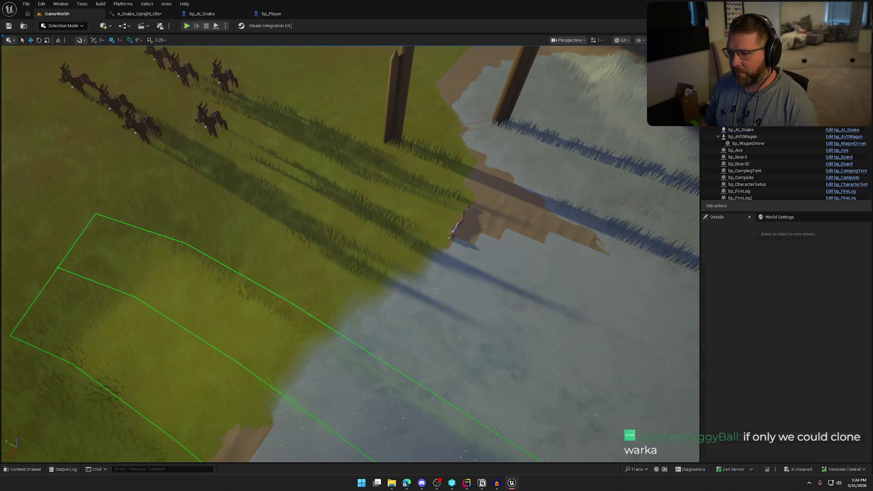
click(191, 25)
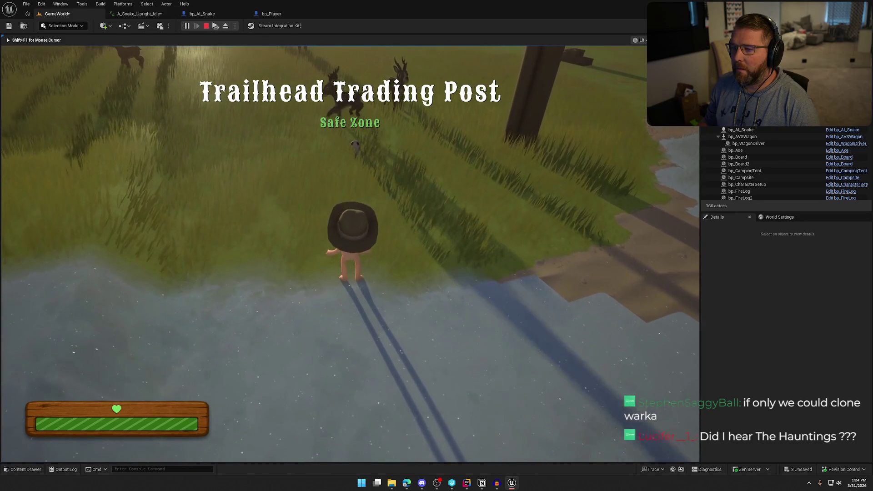
key(s)
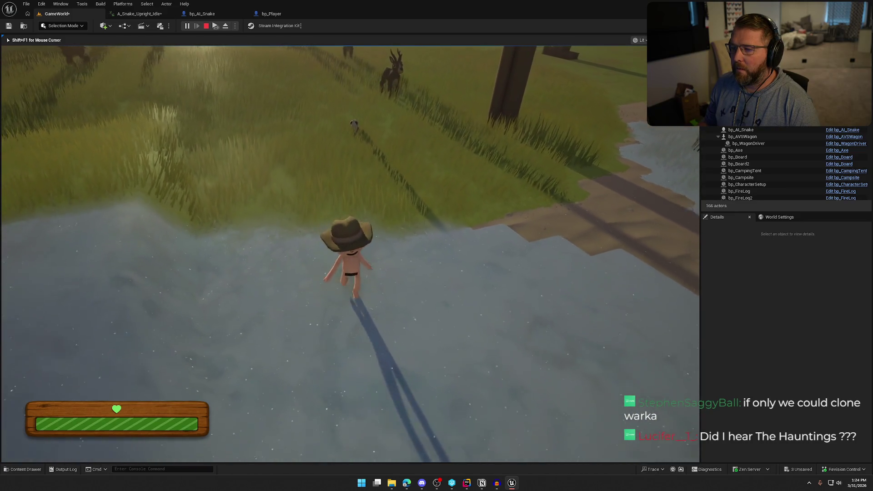
key(w)
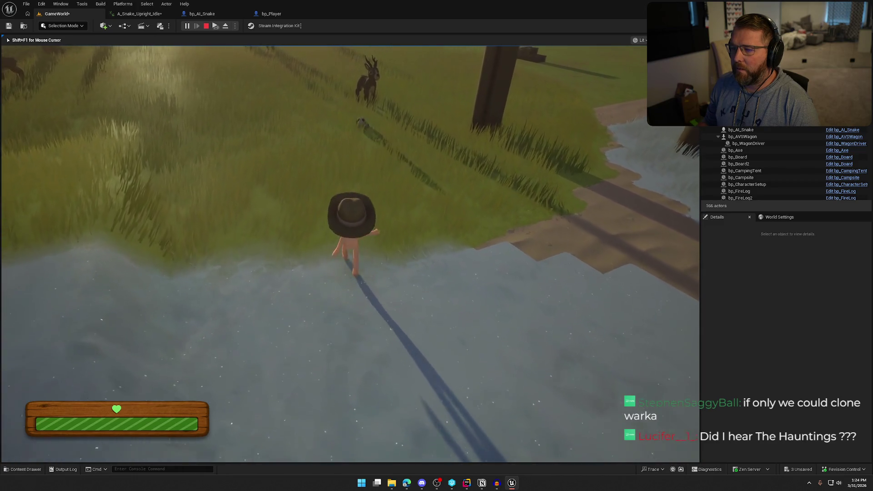
key(Escape)
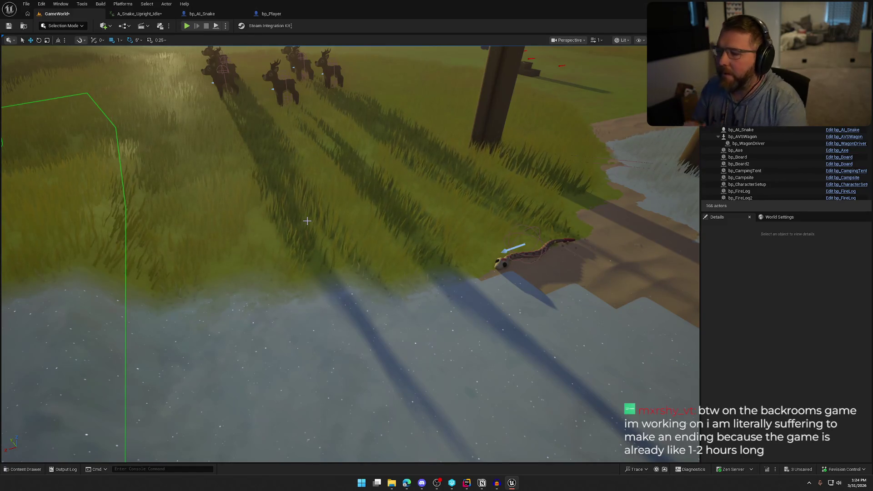
click(149, 15)
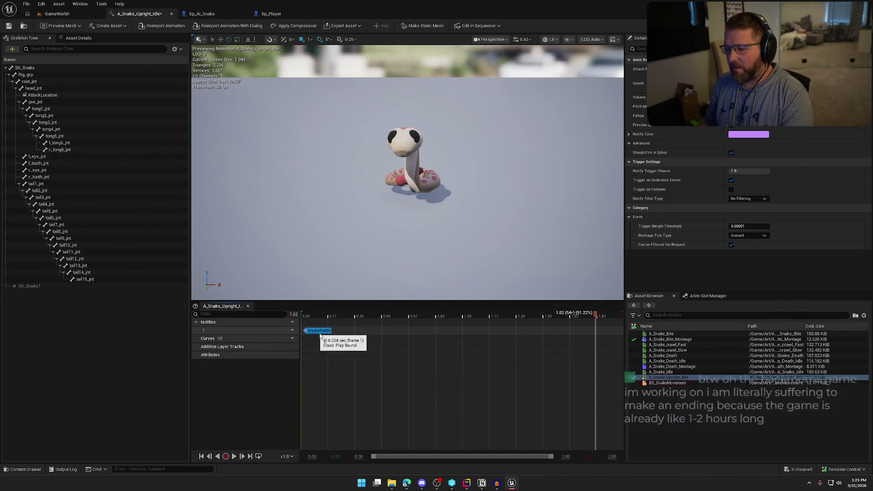
- Delete the SnakeRattle notify from A_Snake_Upright_Idle, save it, and close bp_Player
key(Delete)
key(ctrl+s)
click(202, 14)
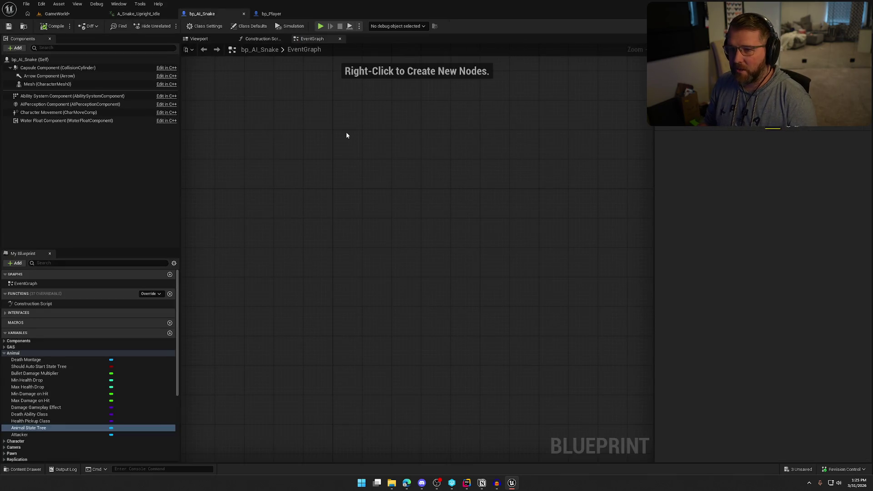
middle_click(271, 14)
- Open the ST_Snake state tree and select its Warning state
double_click(750, 91)
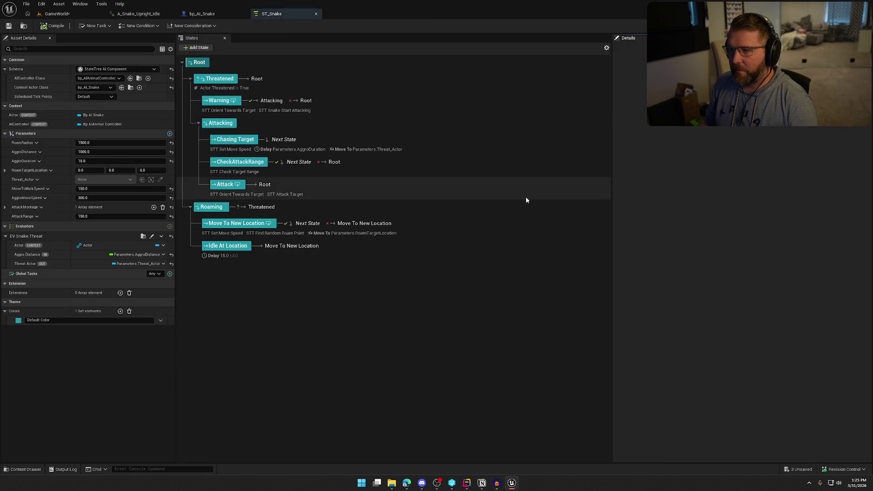
click(222, 100)
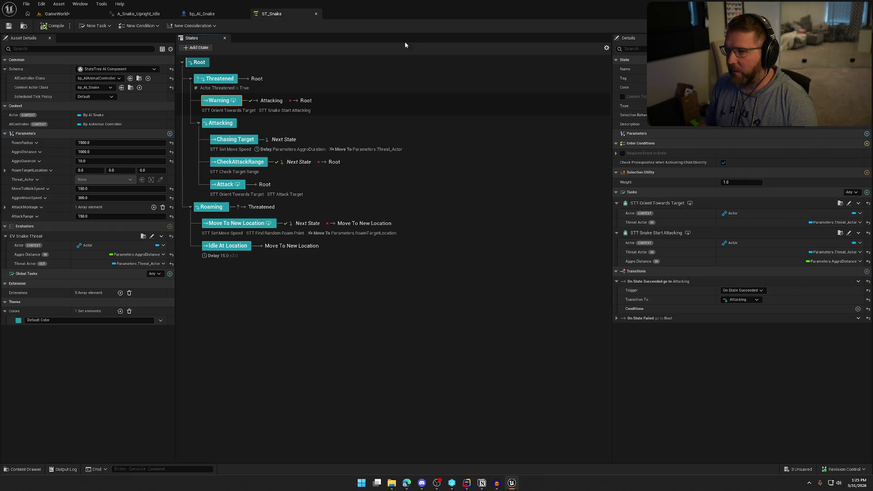
click(95, 26)
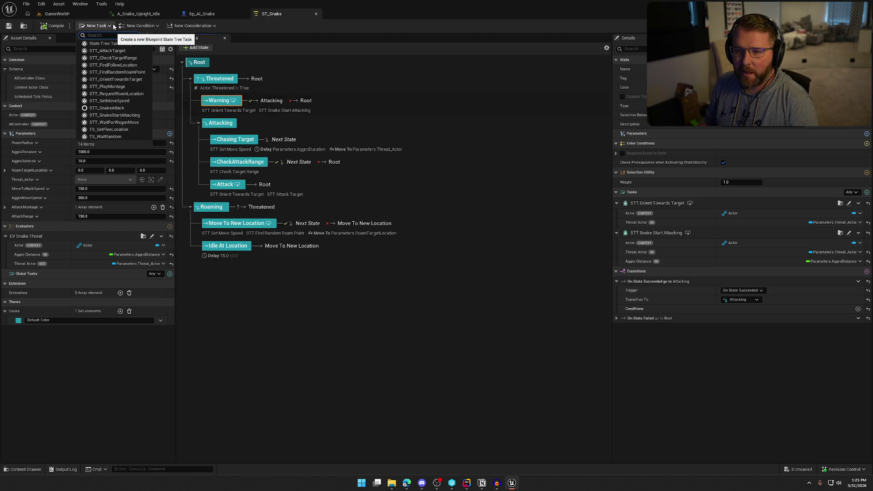
- Create a new Blueprint State Tree Task saved as STT_SnakeWarningSound
click(141, 43)
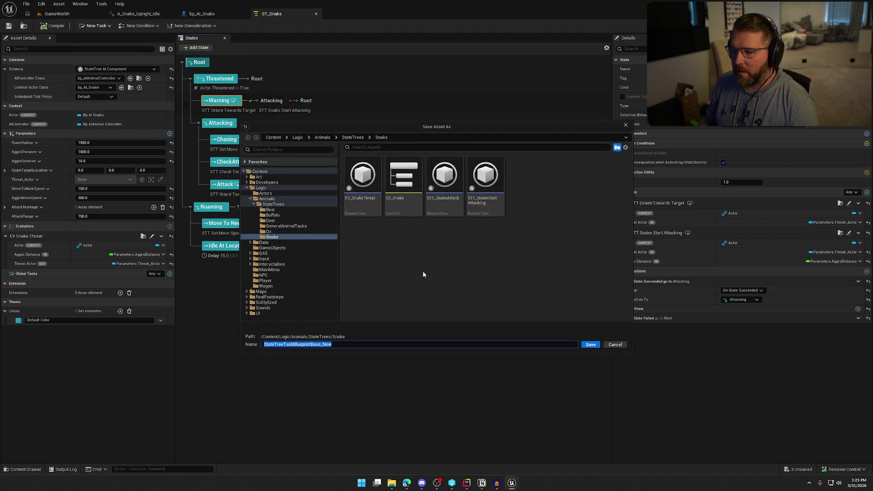
text(STT_SnakeWar)
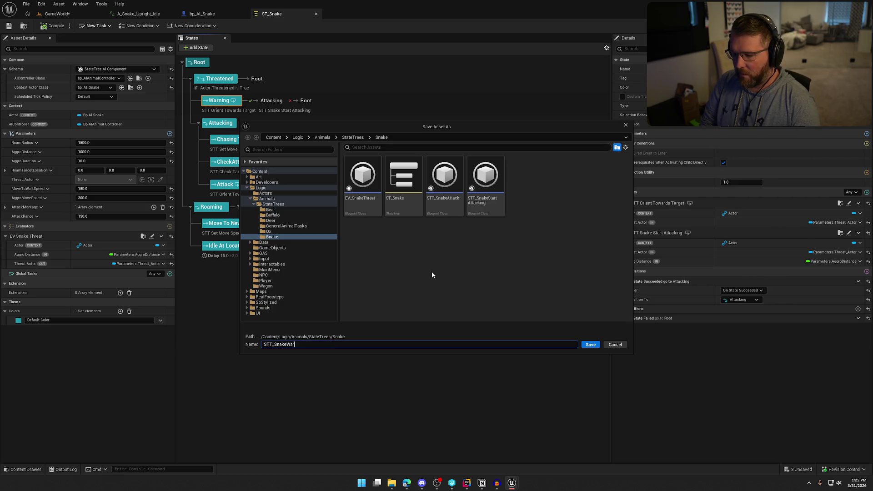
text(ningSound)
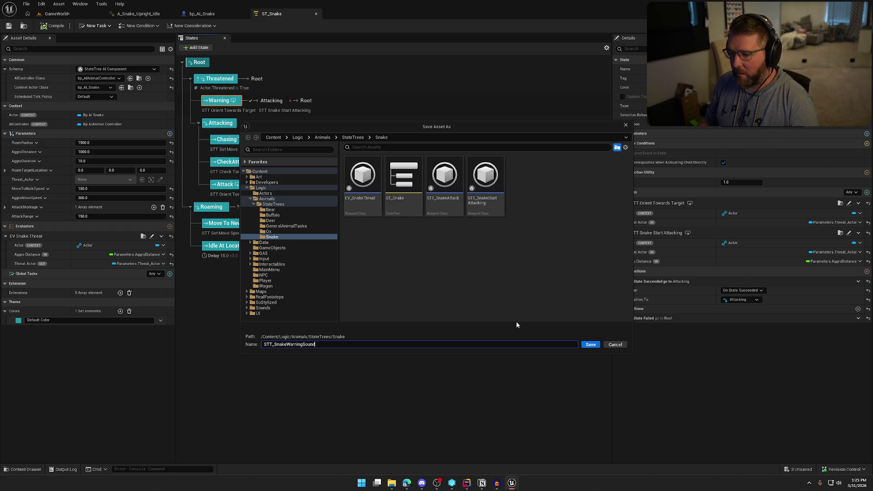
click(596, 344)
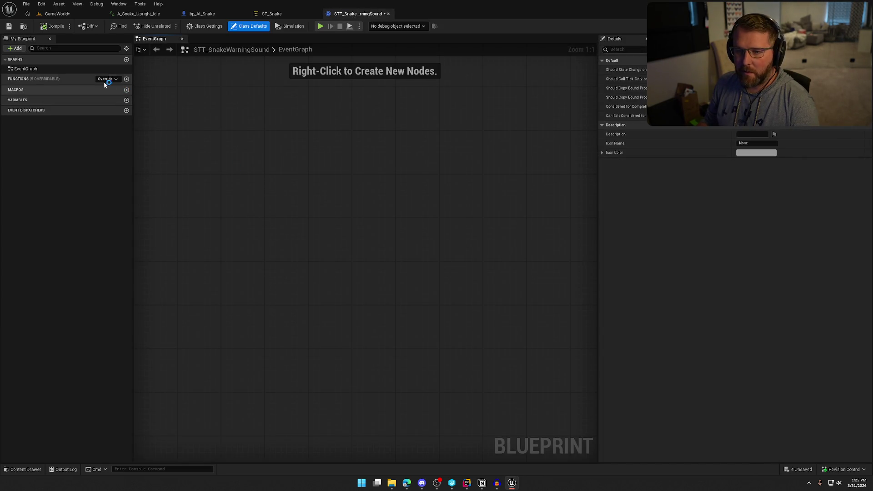
click(106, 80)
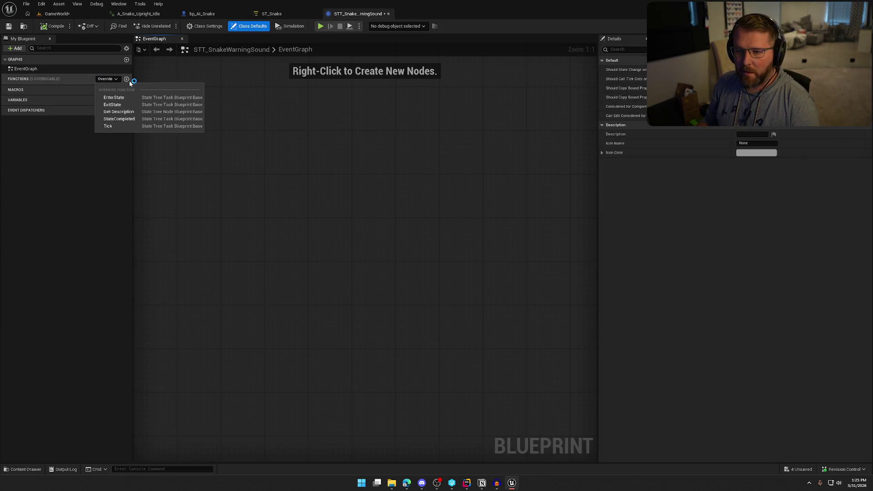
- Add an Event EnterState wired to a new Spawn Sound Attached node
click(133, 99)
drag(380, 253, 362, 155)
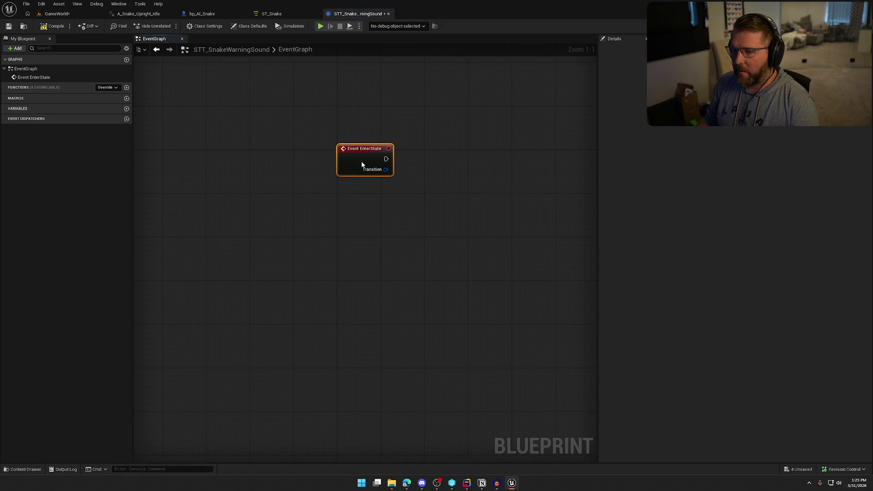
drag(424, 240, 299, 232)
drag(272, 163, 322, 159)
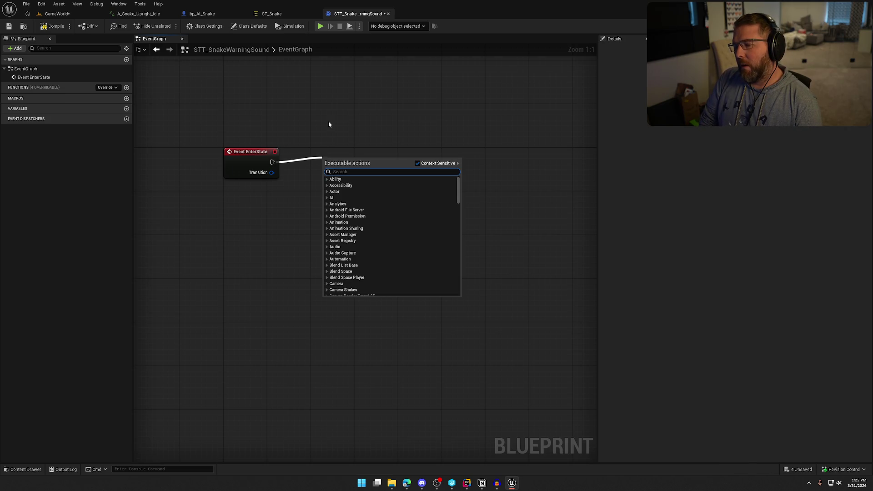
text(spawn sou)
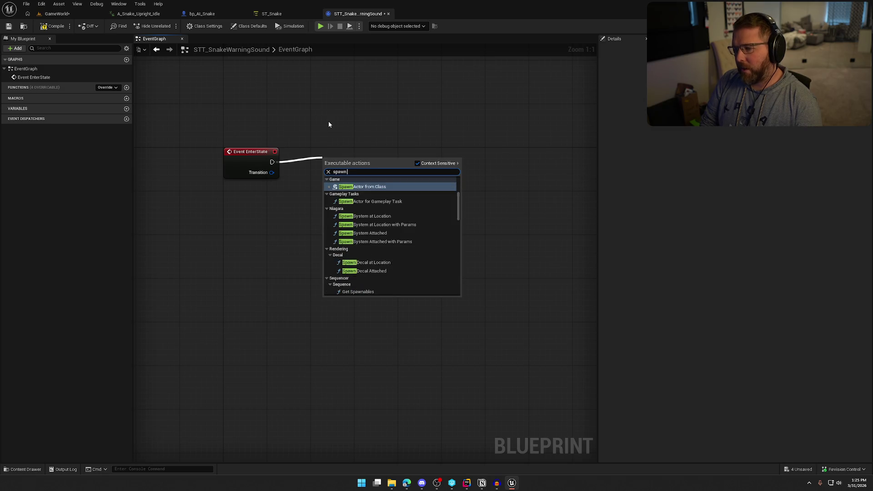
key(Down)
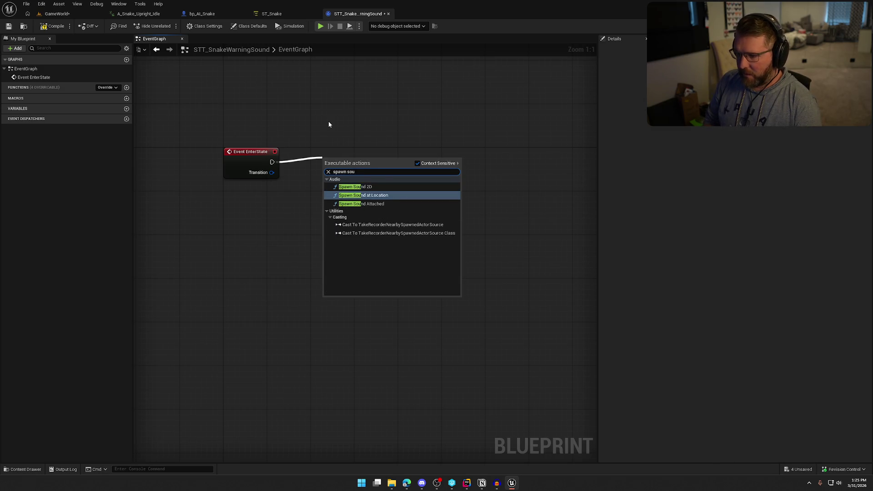
key(Down)
mouse_move(364, 157)
mouse_down()
mouse_move(409, 157)
mouse_move(397, 152)
mouse_up()
click(397, 104)
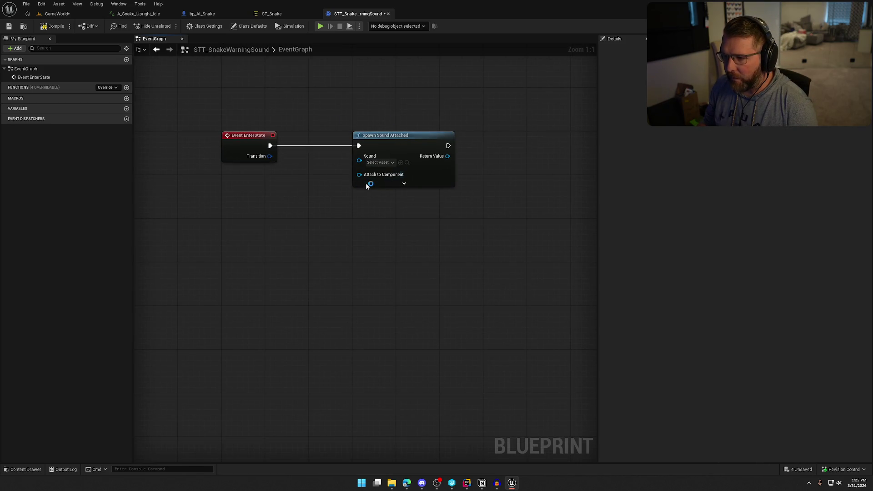
- Set the node's Sound to SnakeRattle, Attenuation to Animal_Atten, toggle Auto Destroy, and locate SnakeRattle
click(404, 183)
click(381, 162)
text(snake)
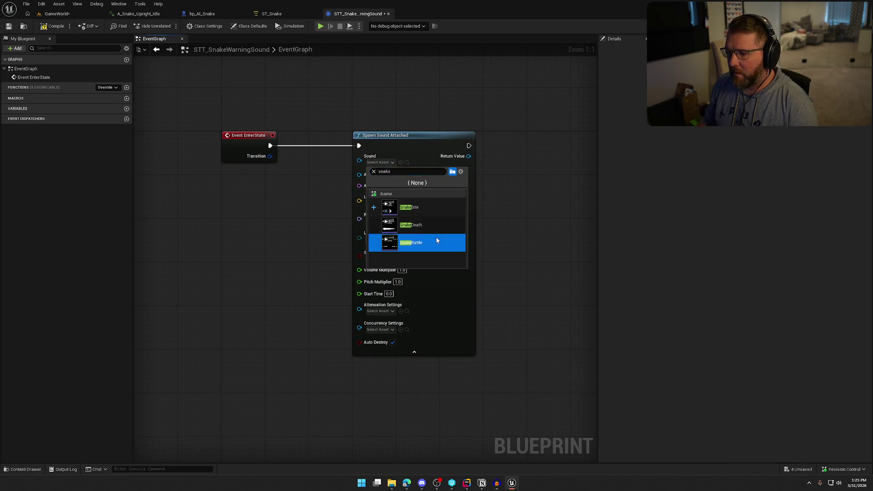
click(436, 240)
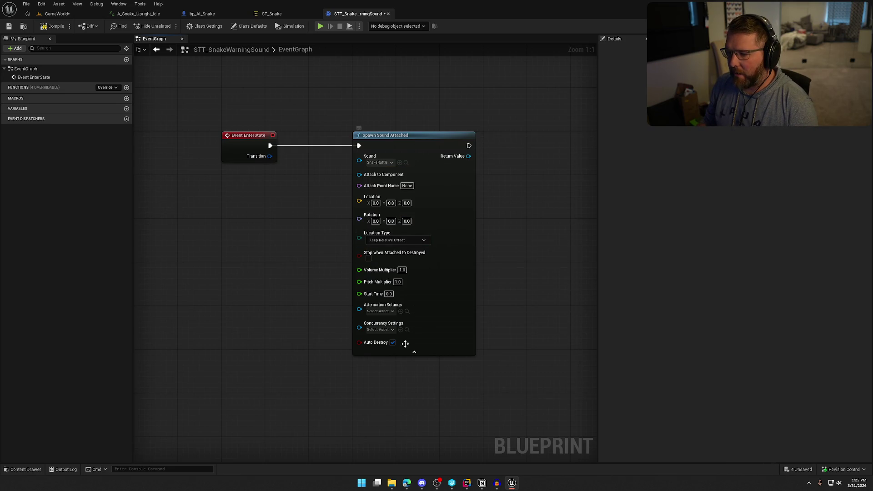
click(380, 312)
click(422, 357)
click(393, 342)
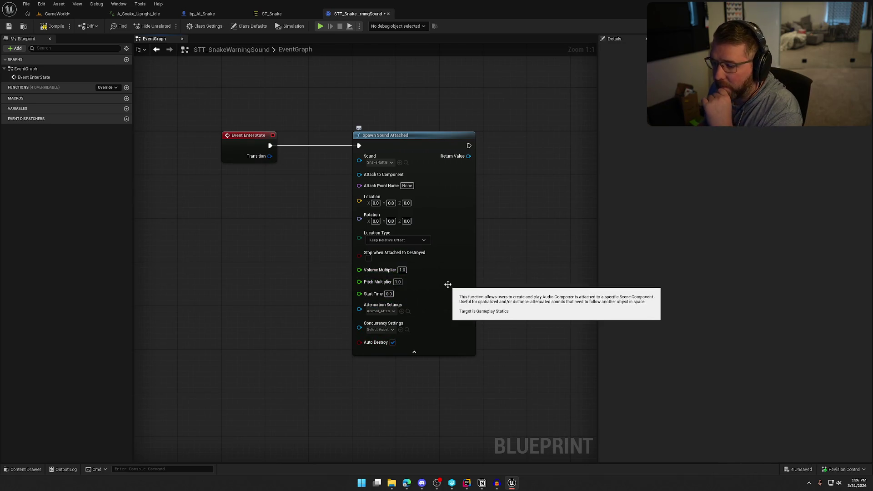
click(406, 162)
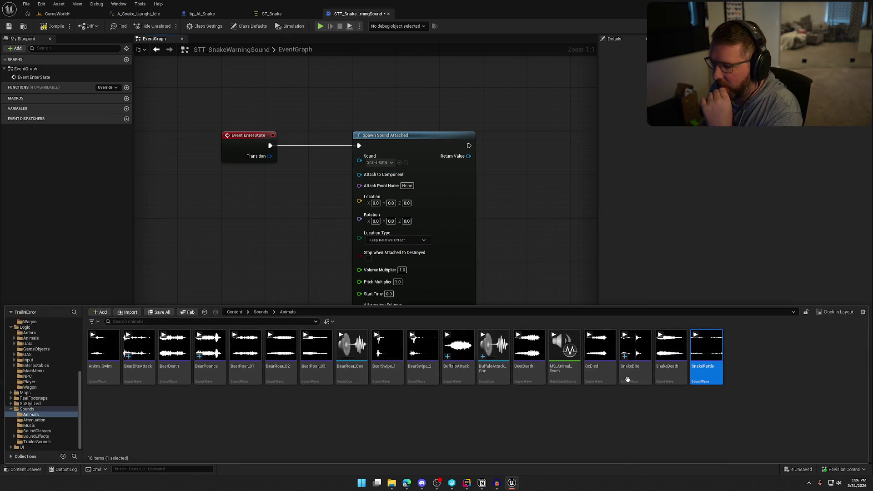
- Open the SnakeRattle sound wave, check it out and save it with Looping enabled, then close it
double_click(722, 384)
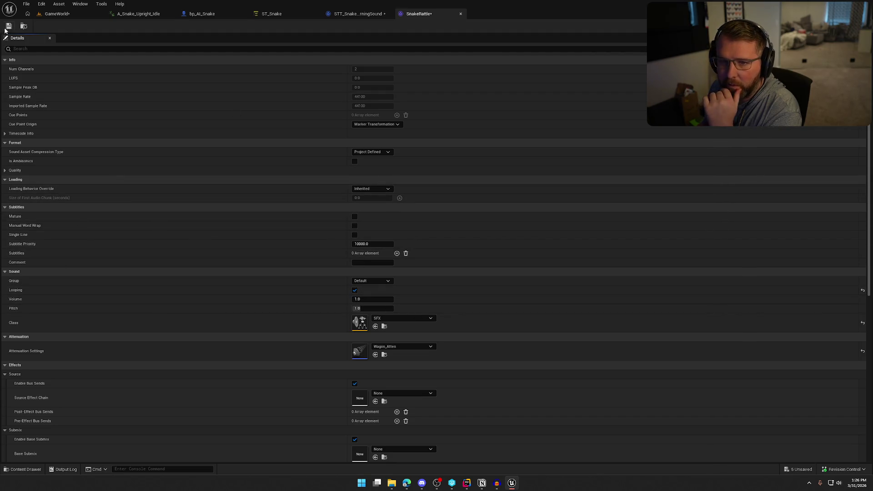
key(ctrl+s)
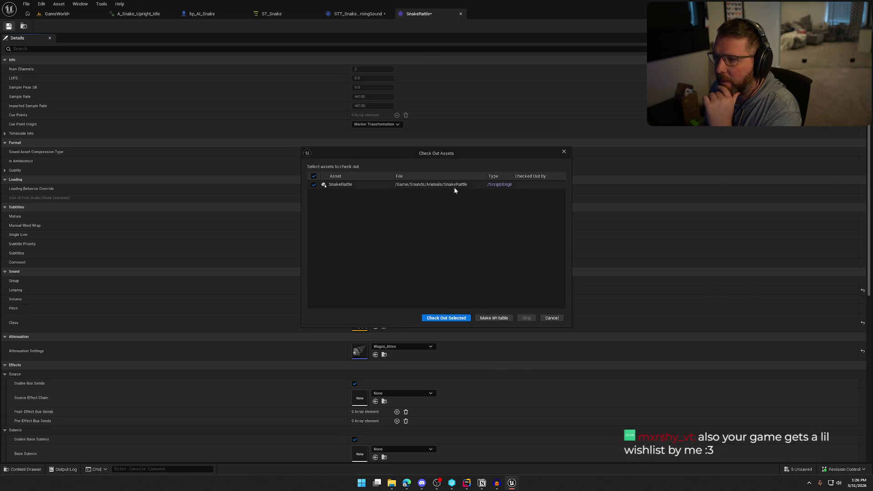
click(448, 318)
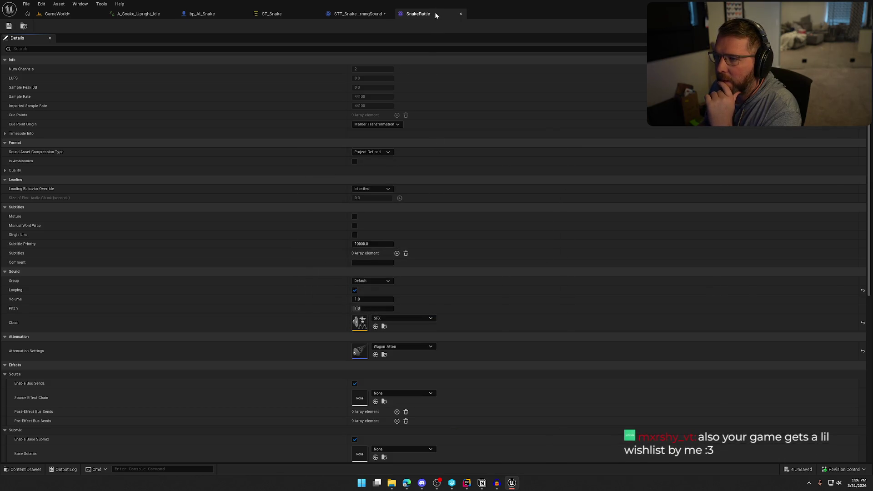
click(461, 14)
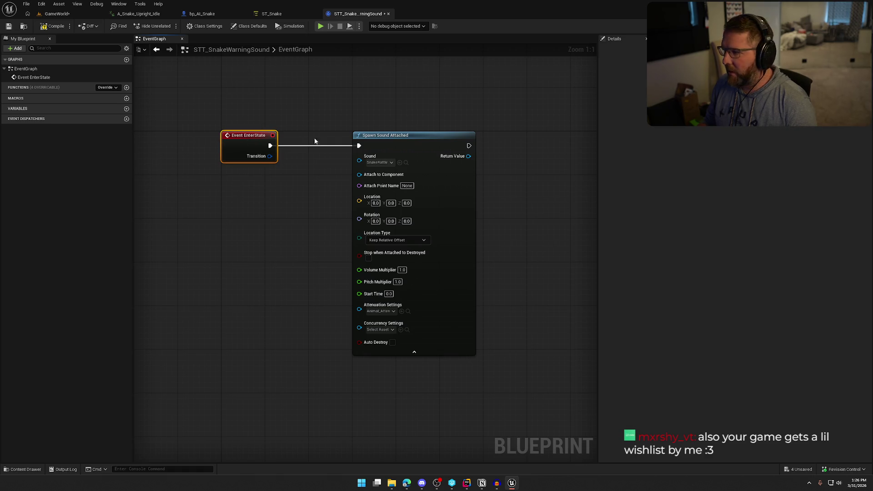
- Add a new variable to the task and name it Actor
click(126, 109)
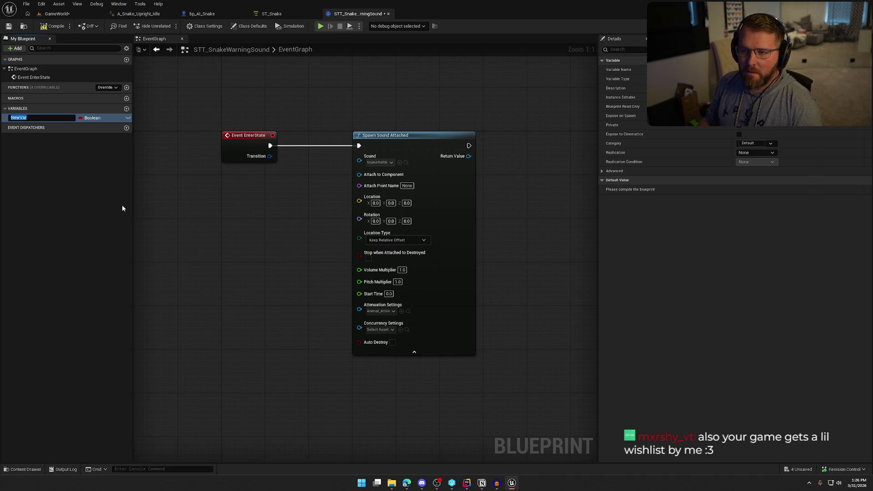
click(271, 14)
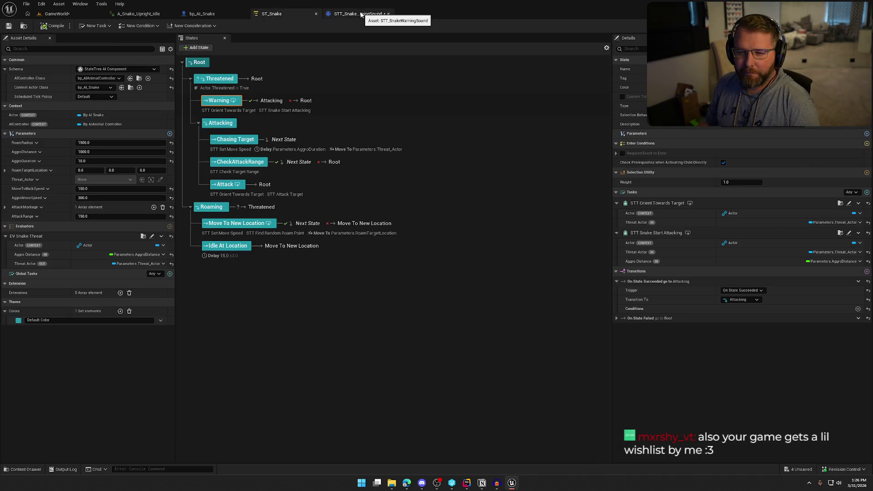
click(362, 15)
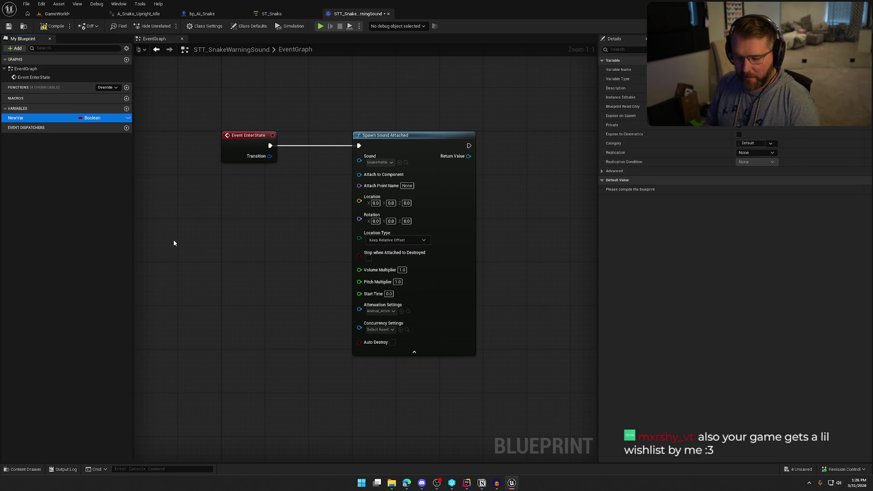
key(F2)
text(Actor)
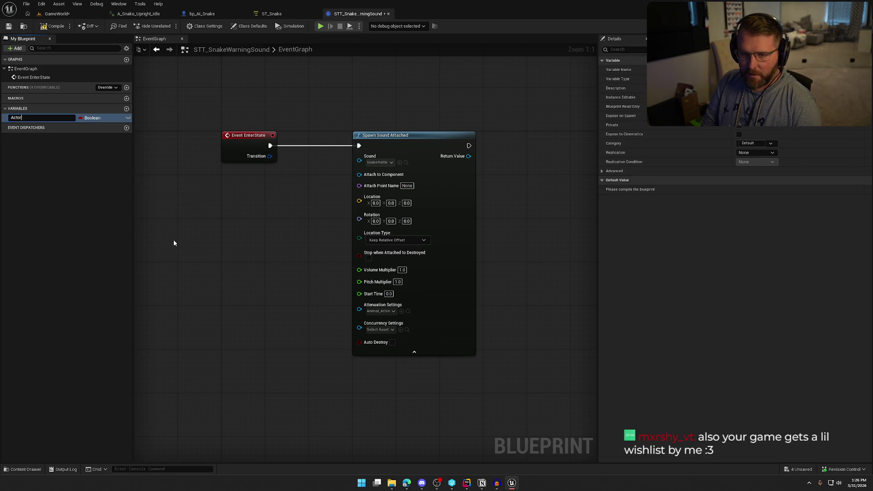
click(272, 14)
click(362, 14)
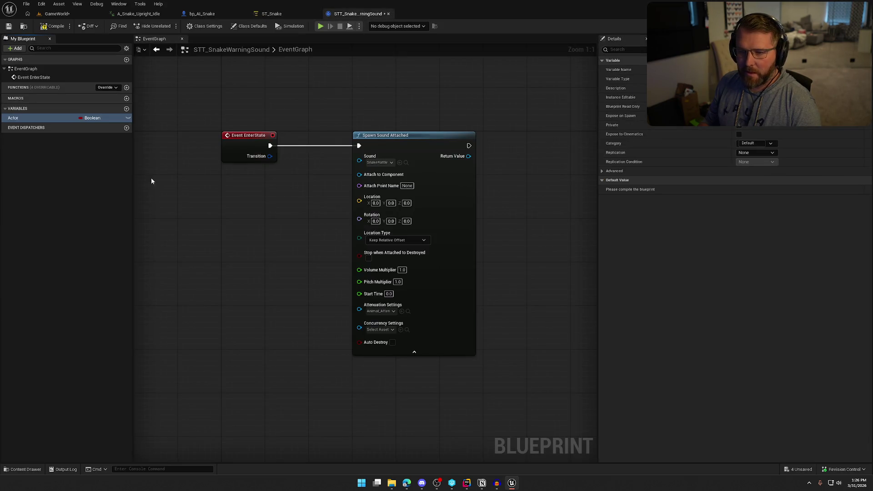
- Make Actor a Bp AI Snake reference in the Context category, save, and return to ST_Snake
click(89, 120)
text(bp ai snake)
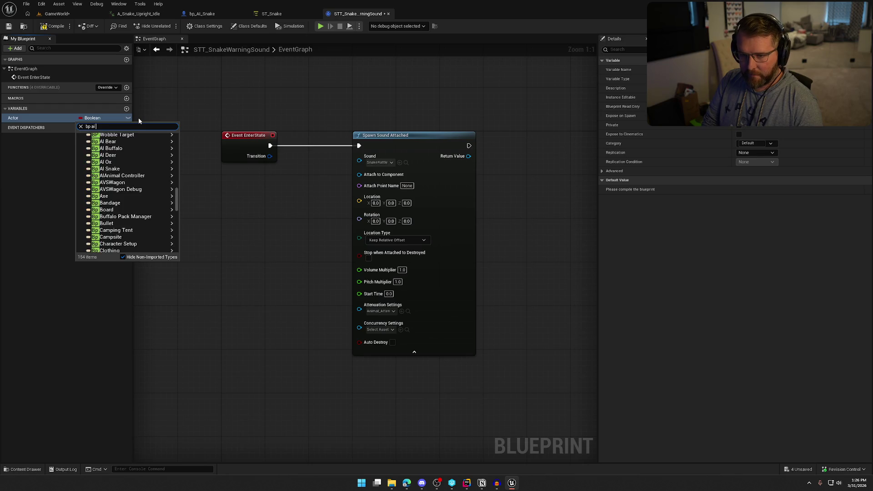
mouse_move(150, 143)
click(200, 144)
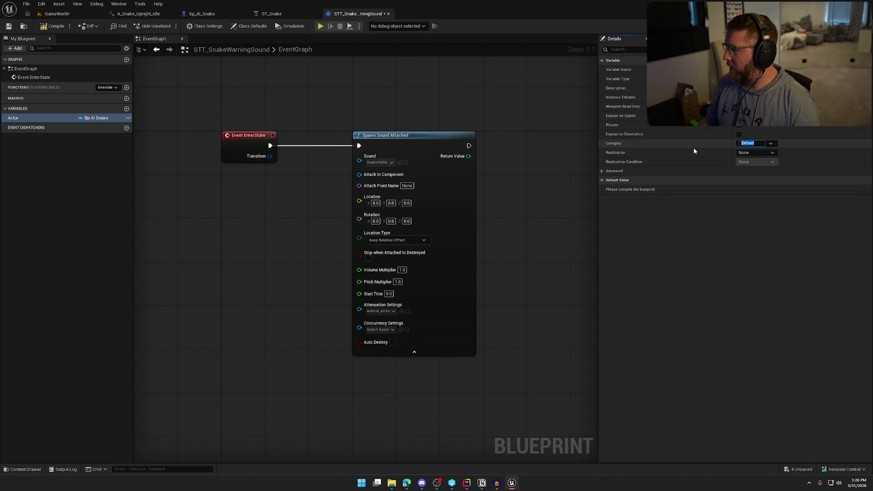
text(Context)
key(Return)
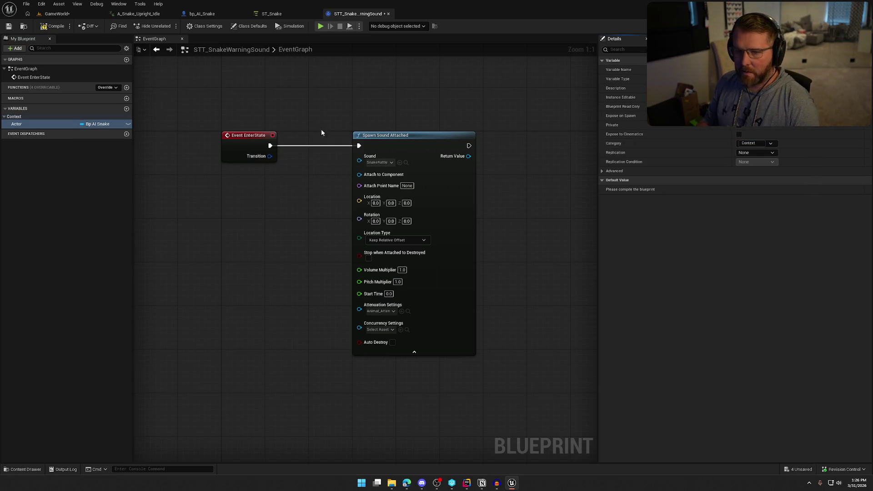
key(ctrl+s)
mouse_move(272, 14)
mouse_down()
mouse_move(291, 34)
mouse_move(253, 54)
mouse_move(244, 16)
mouse_up()
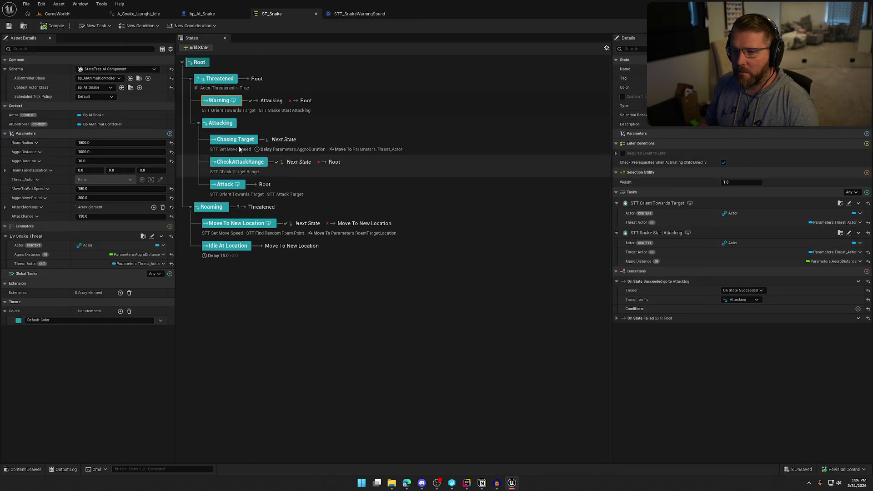
- Add the STT Snake Warning Sound task to the Warning state and move it to run first
click(867, 193)
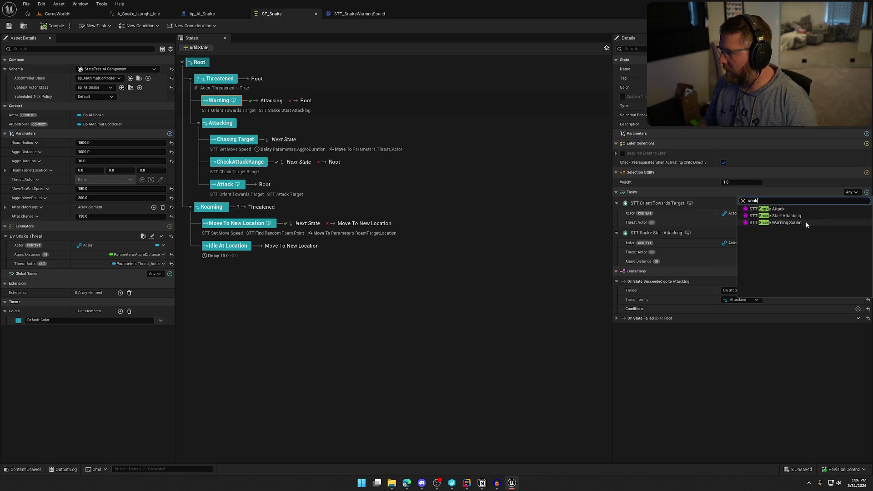
click(806, 223)
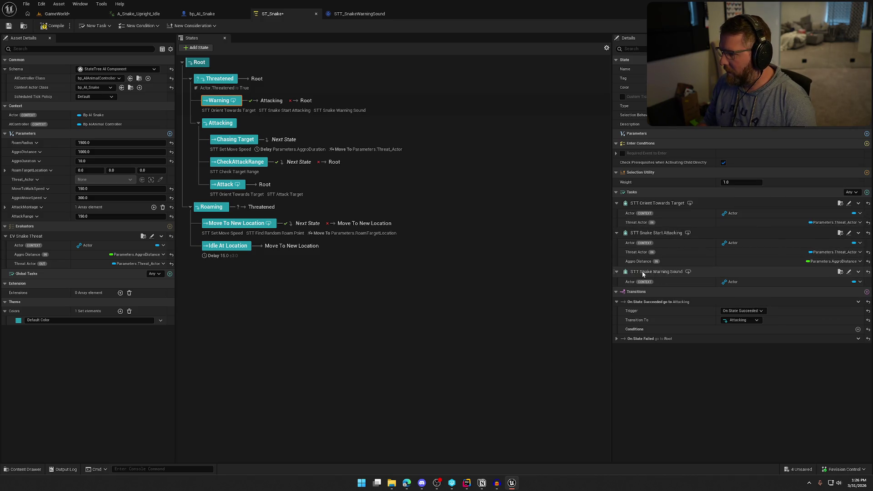
drag(615, 272, 615, 203)
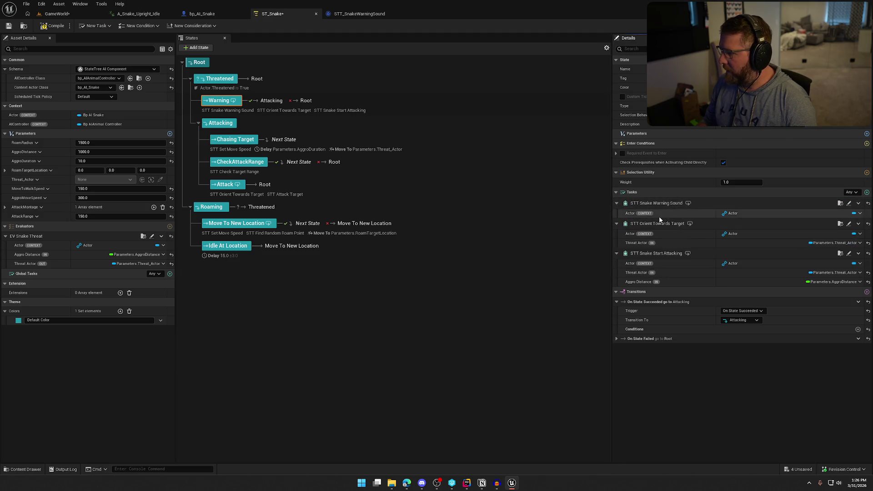
- Compile the ST_Snake state tree, checking the asset out, and go back to the task graph
click(54, 26)
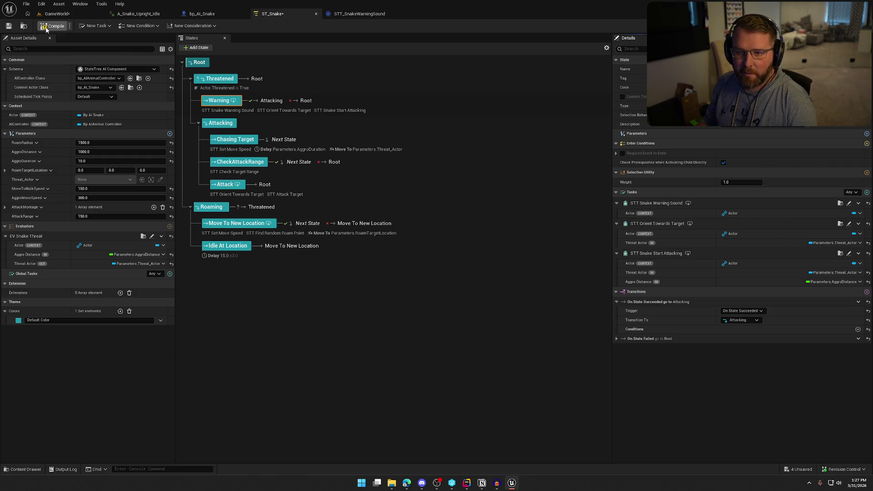
click(446, 318)
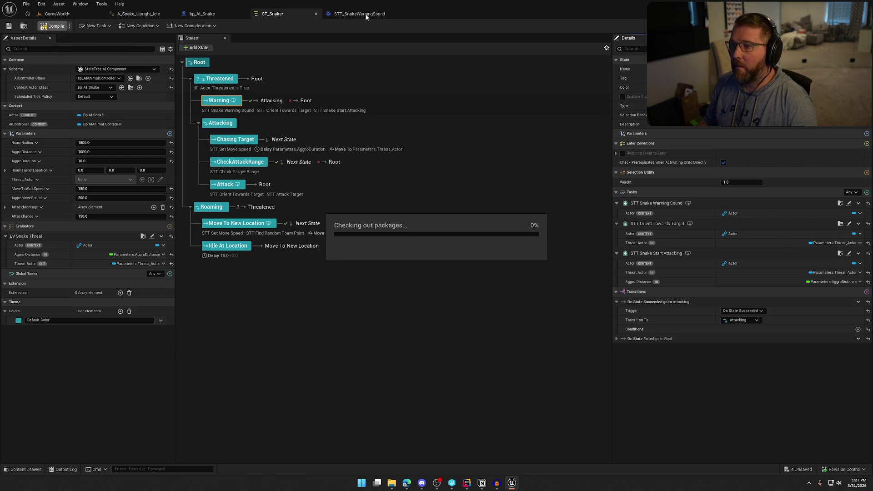
click(367, 15)
mouse_move(288, 266)
mouse_down()
mouse_move(334, 255)
mouse_move(334, 233)
mouse_up()
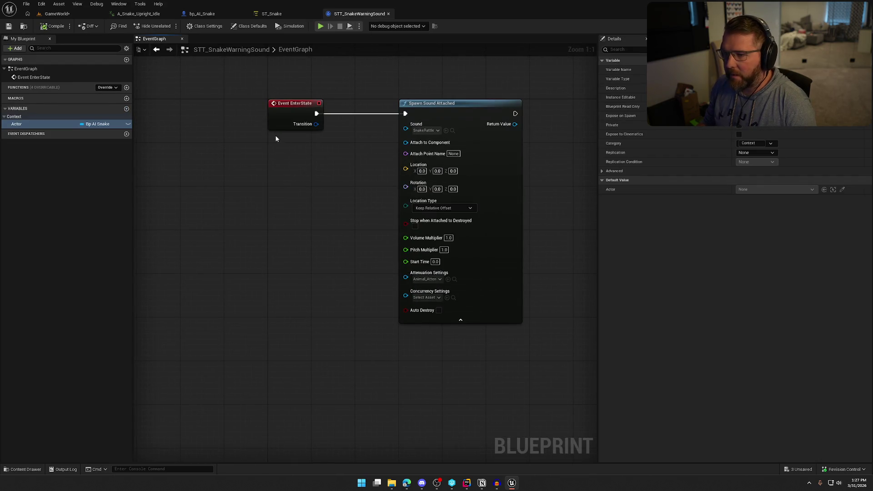
- Feed the Actor's Get Mesh into the Spawn Sound Attached node's Attach to Component
click(68, 139)
drag(274, 152, 274, 153)
drag(311, 155, 329, 177)
text(get mesh)
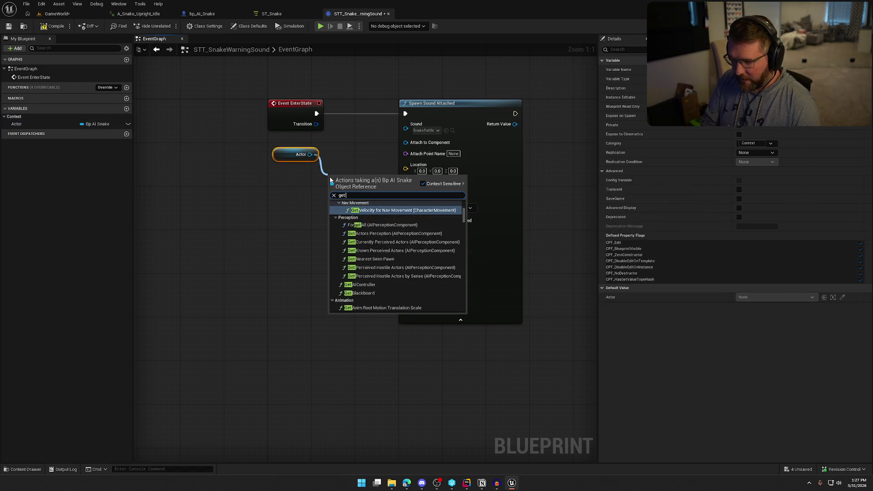
drag(464, 236, 465, 309)
click(368, 309)
mouse_move(379, 176)
mouse_down()
mouse_move(400, 137)
mouse_move(406, 142)
mouse_up()
drag(291, 155, 285, 171)
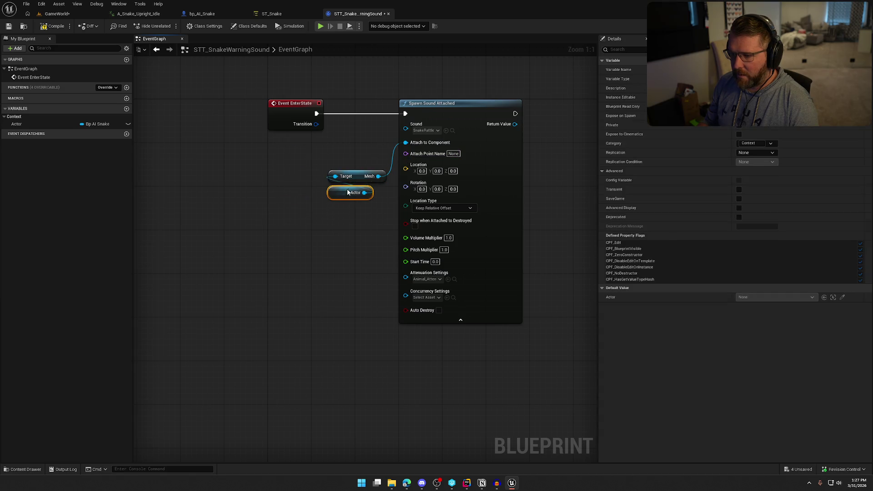
mouse_move(348, 215)
mouse_down()
mouse_move(342, 180)
mouse_move(280, 149)
mouse_up()
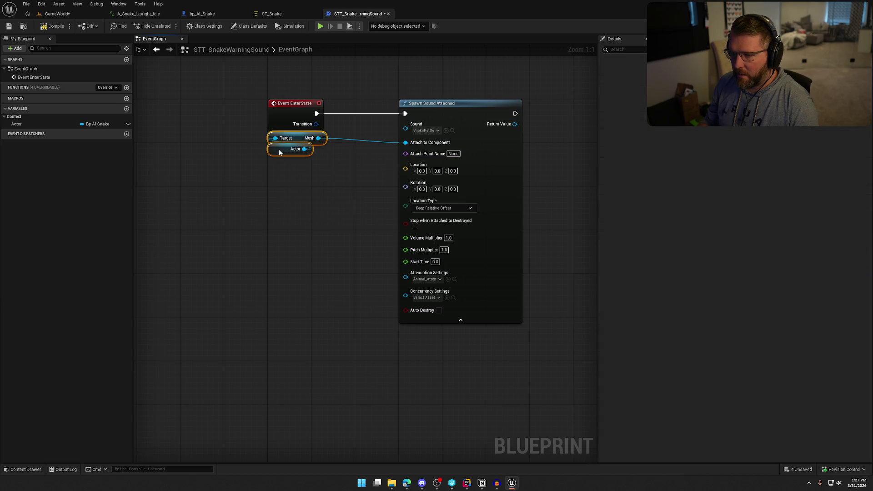
click(356, 170)
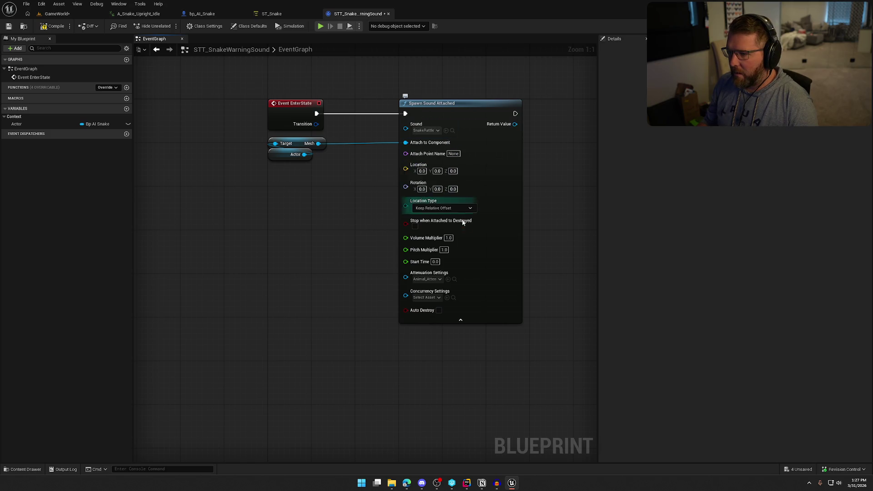
- Set Location Type to Snap to Target, Keep World Scale and promote the spawned sound to an Audio variable
click(439, 209)
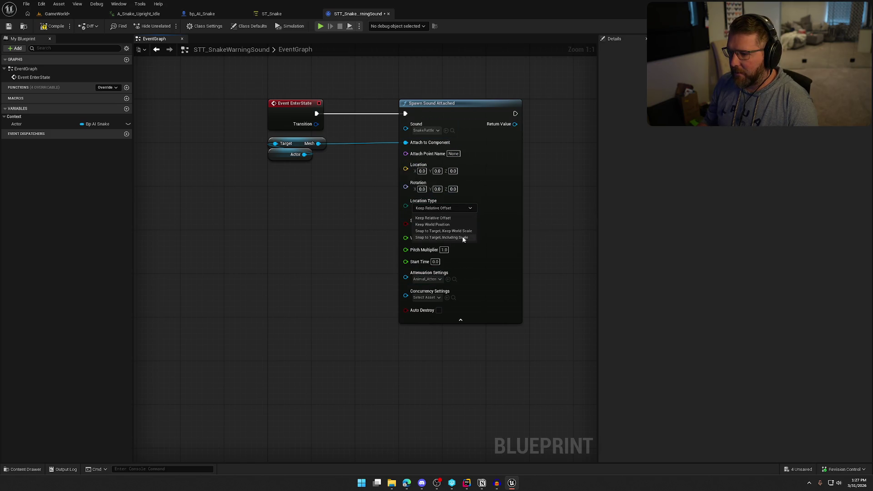
click(464, 231)
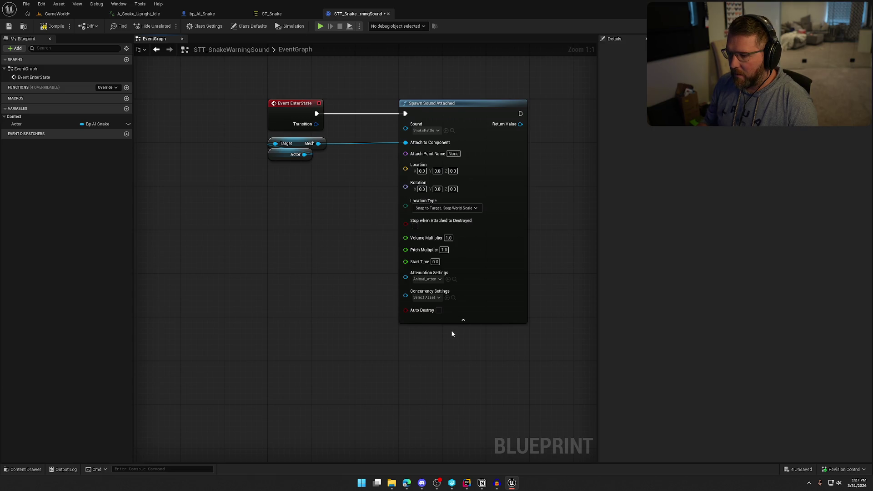
click(471, 319)
mouse_move(457, 113)
mouse_down()
mouse_move(408, 113)
mouse_move(484, 124)
mouse_up()
click(519, 153)
text(Audio)
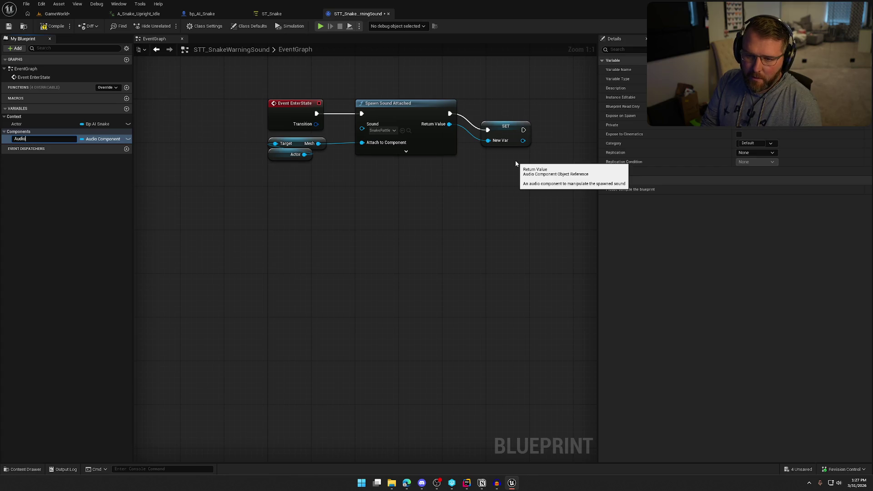
key(Return)
drag(505, 135, 508, 118)
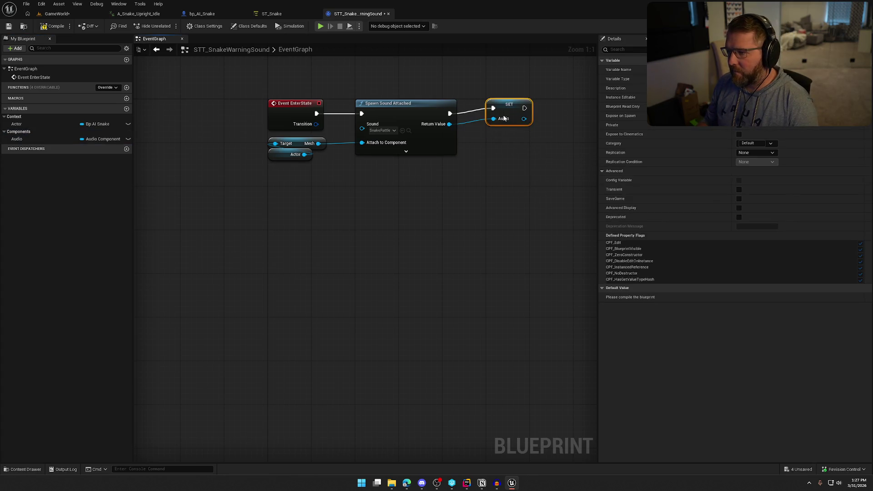
- Add an Event ExitState override to the task graph
click(114, 88)
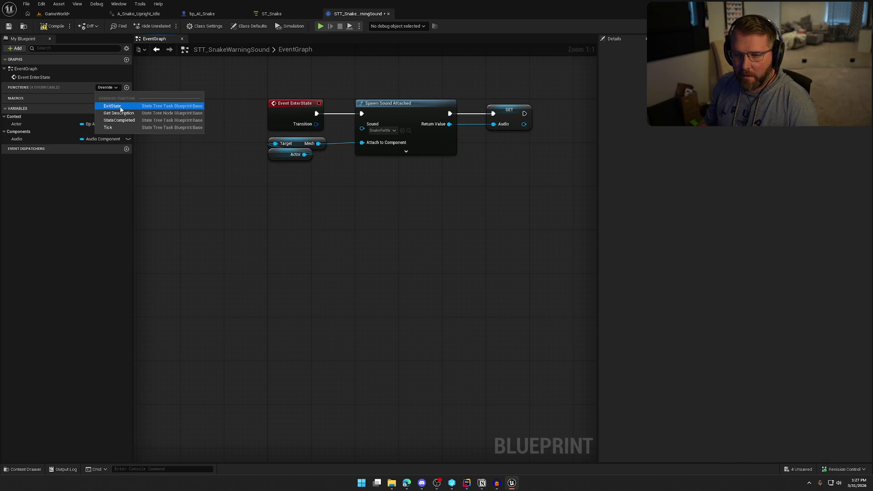
click(114, 108)
drag(332, 270, 203, 252)
- Place a validated Audio get under Event ExitState and wire ExitState into it
click(343, 199)
drag(50, 148, 228, 262)
right_click(221, 263)
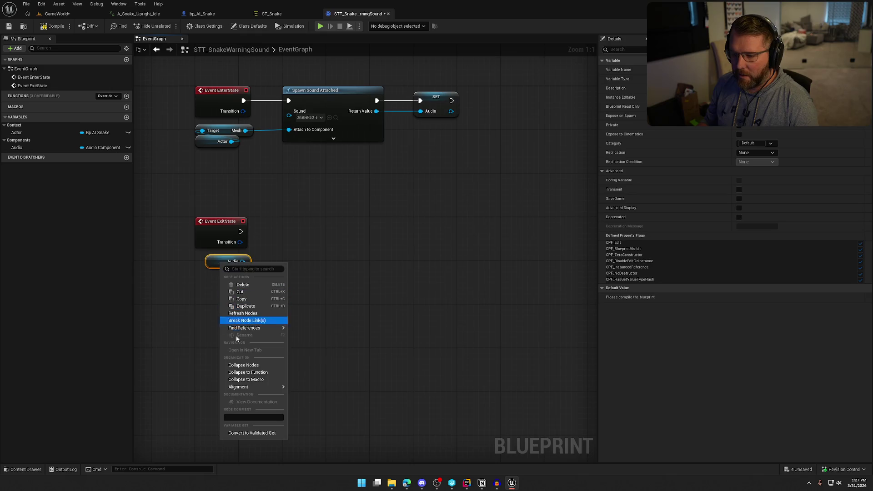
click(252, 432)
mouse_move(240, 232)
mouse_down()
mouse_move(219, 273)
mouse_move(310, 227)
mouse_move(362, 255)
mouse_up()
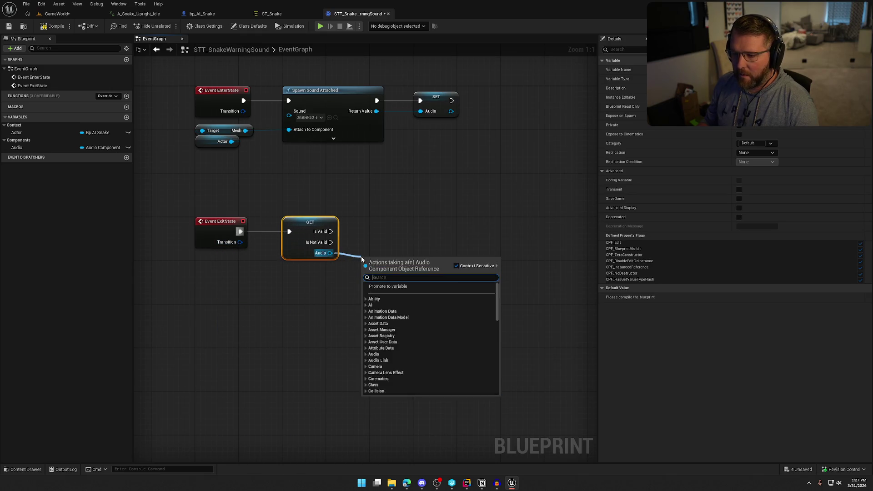
- Add Destroy Component on the valid Audio, then compile and save the task blueprint
text(destro)
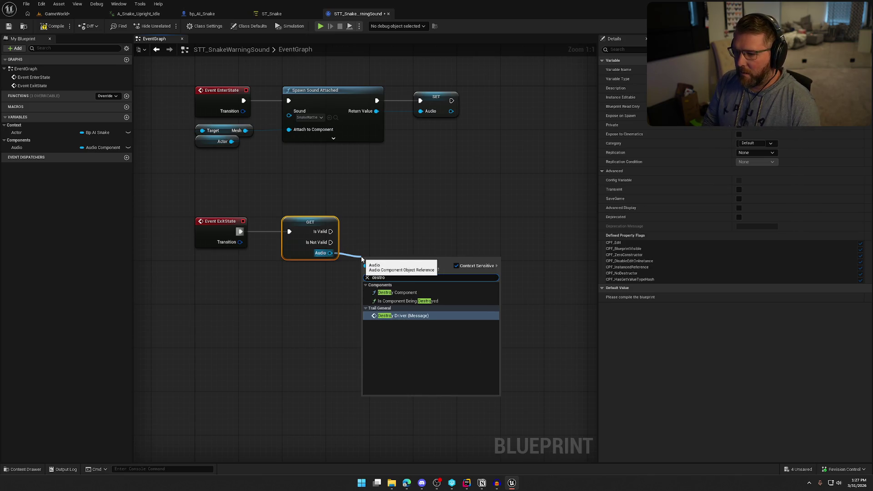
click(403, 166)
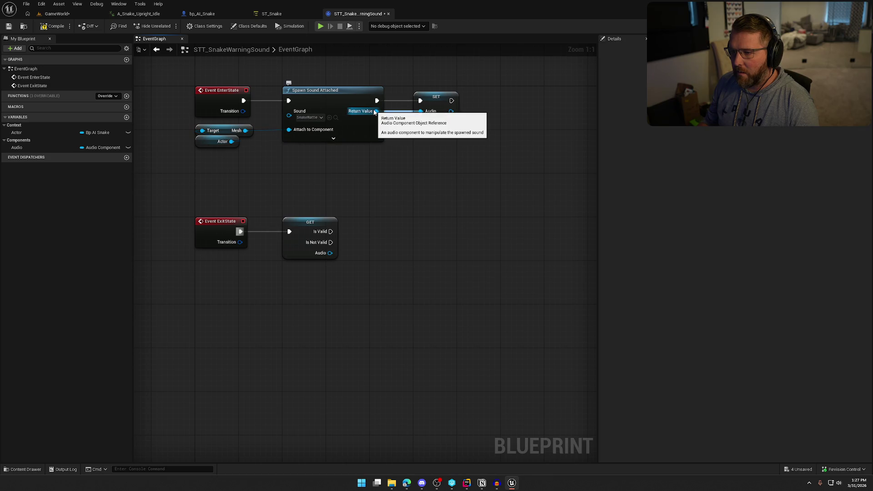
drag(330, 253, 359, 258)
text(destroy)
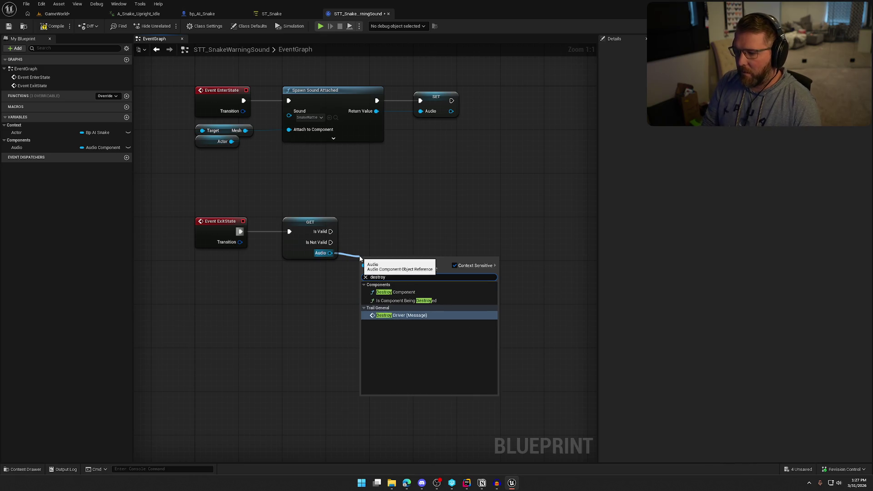
click(394, 292)
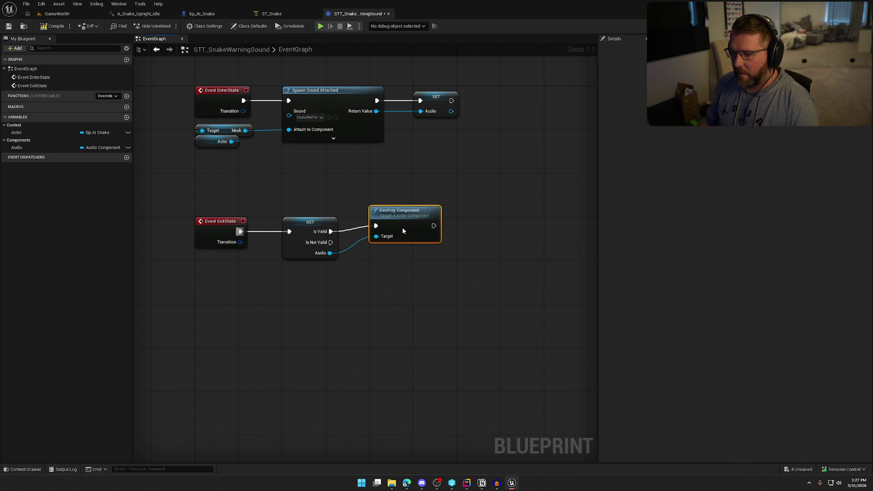
click(384, 308)
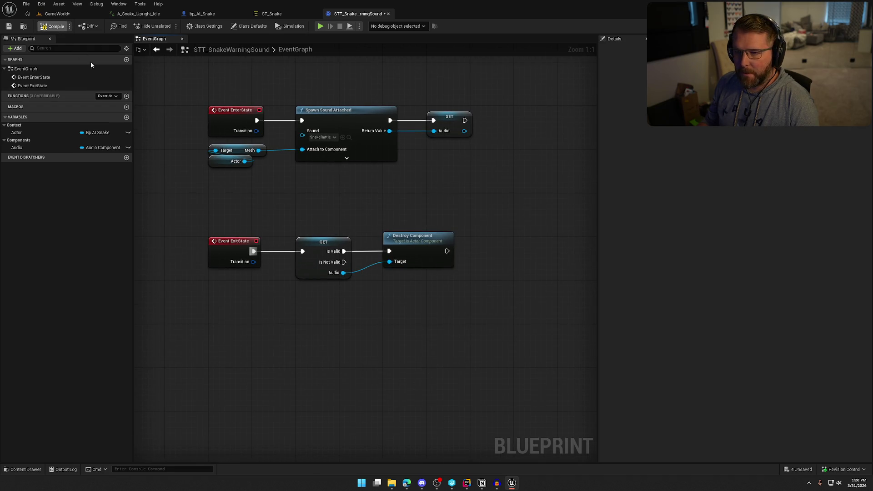
key(Home)
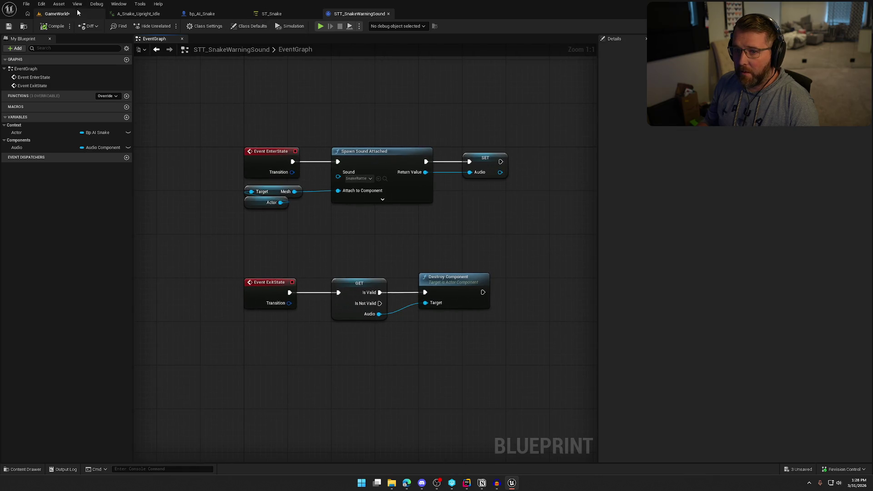
- Run a Play-In-Editor test of the GameWorld level, then stop it
click(78, 13)
key(alt+p)
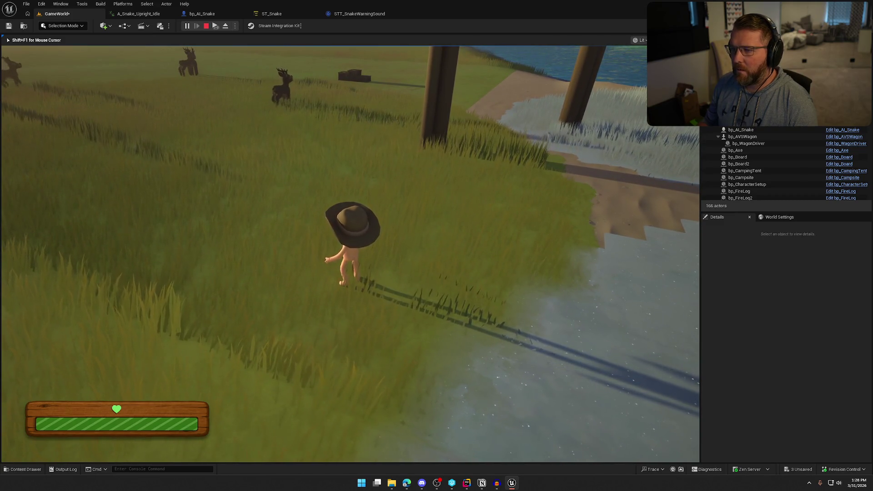
key(Escape)
- Bring up the STT_SnakeWarningSound event graph and list its overridable functions
click(266, 15)
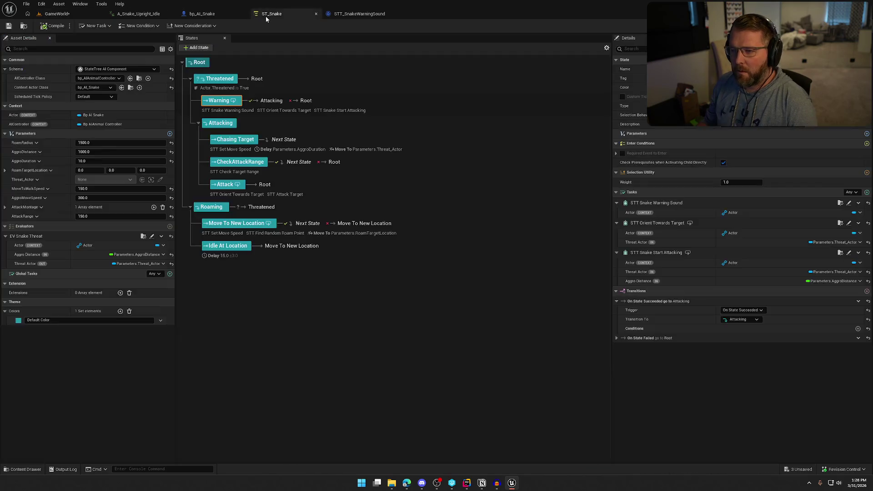
click(364, 14)
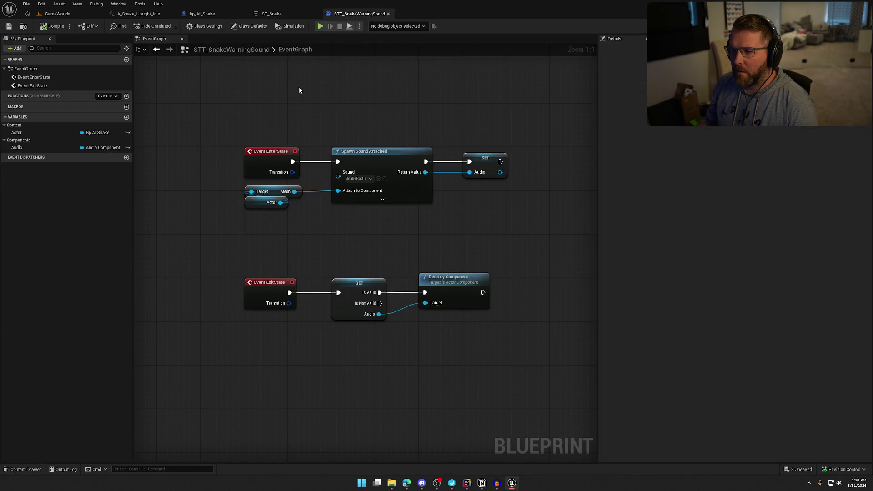
mouse_move(318, 111)
mouse_down()
mouse_move(269, 110)
mouse_move(290, 113)
mouse_up()
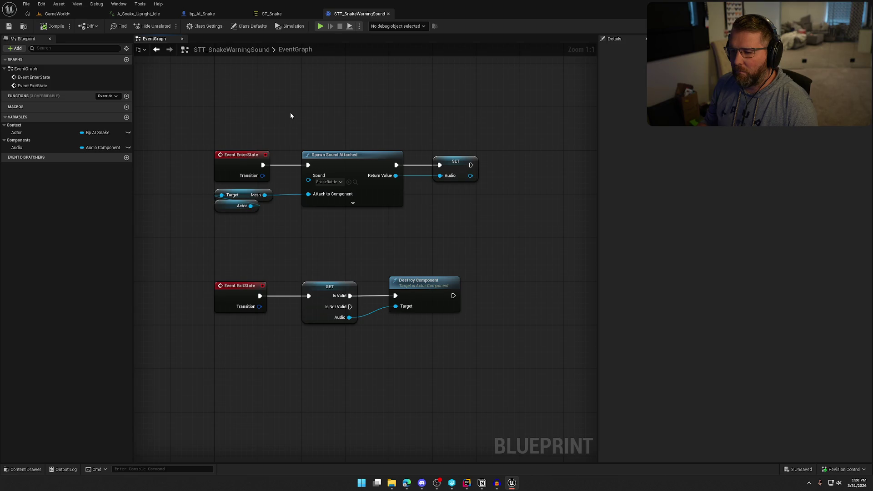
click(104, 97)
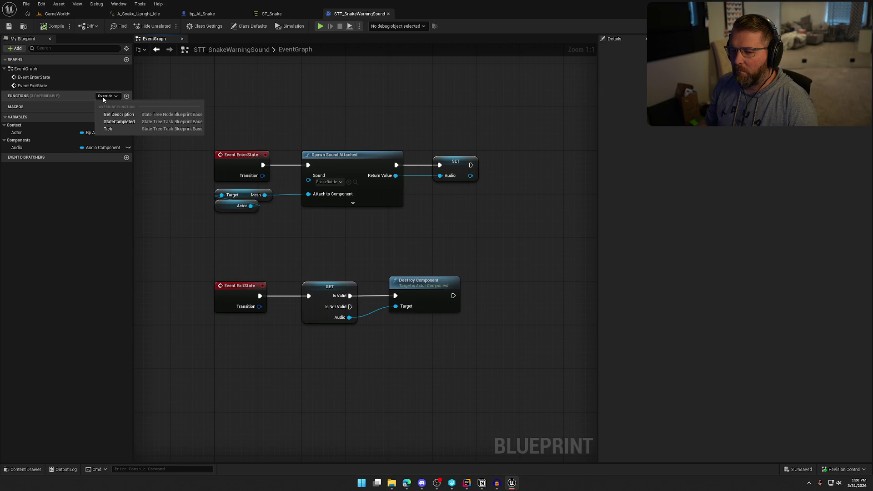
- Add an Event StateCompleted override wired to the validated Audio GET, undo the stray deletion, and save
click(107, 121)
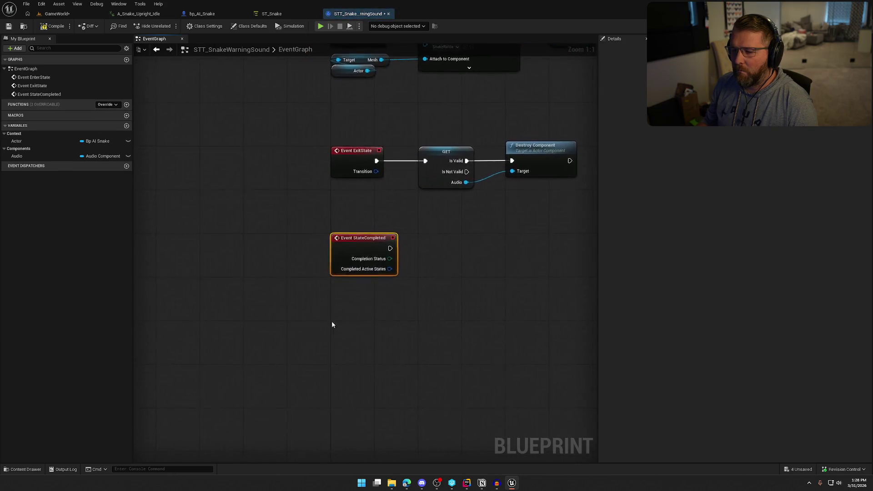
drag(274, 248, 310, 161)
mouse_move(242, 250)
mouse_down()
mouse_move(239, 190)
mouse_move(242, 207)
mouse_up()
click(237, 164)
key(Delete)
drag(235, 196, 236, 154)
click(247, 120)
drag(246, 120, 265, 177)
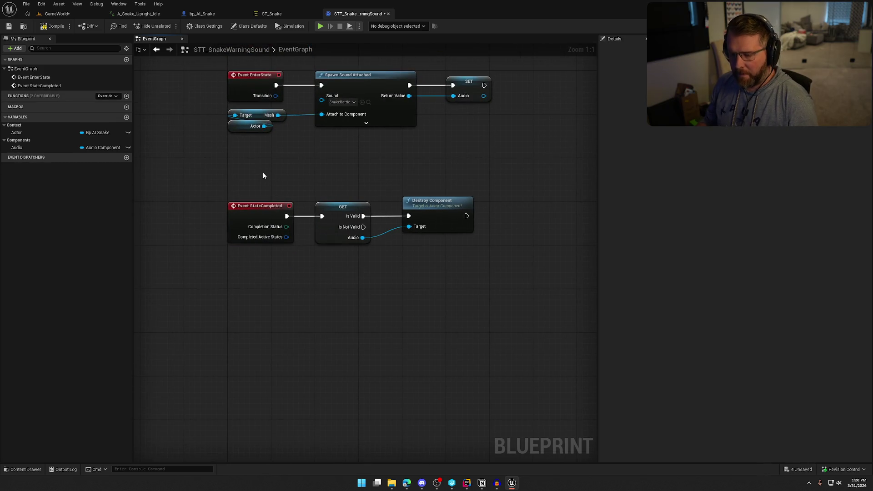
key(ctrl+z)
key(ctrl+z)
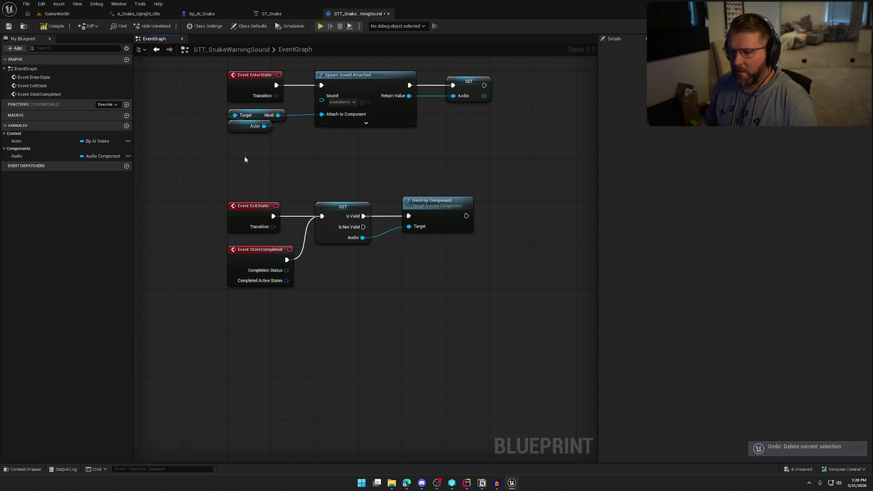
click(59, 21)
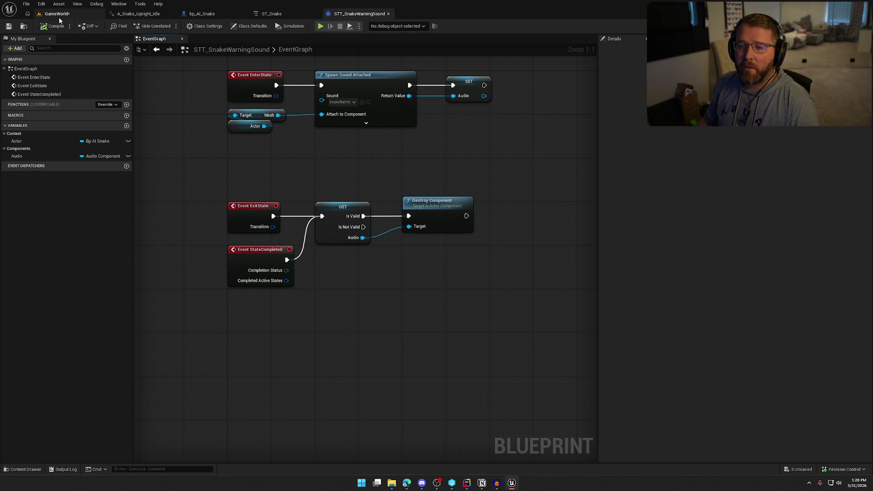
click(58, 15)
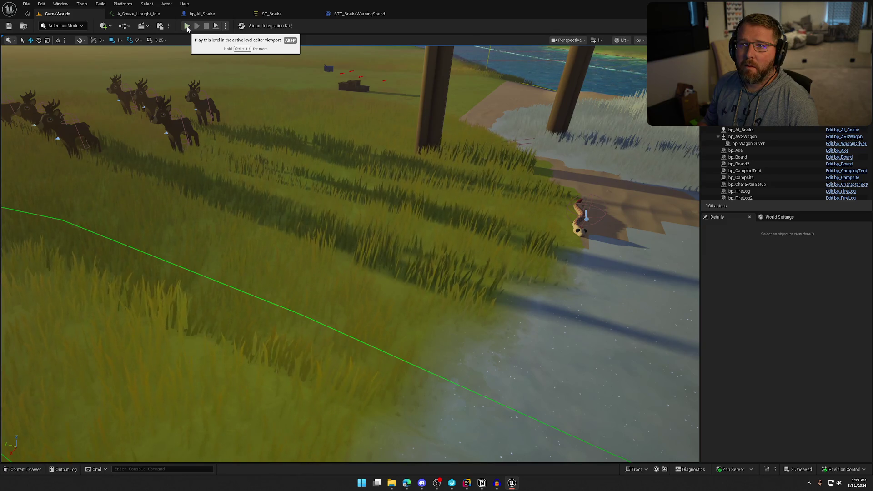
- Play-test the level, walking and sprinting the character around the shore, then end the session
key(alt+p)
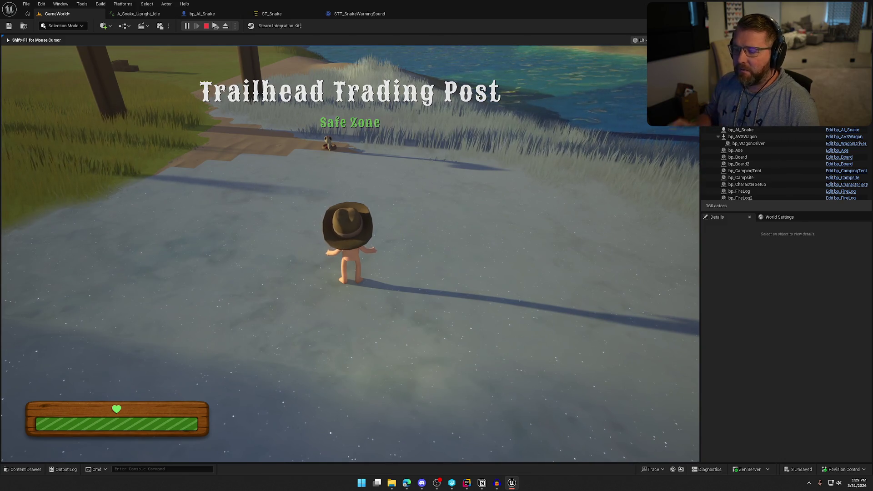
key(s)
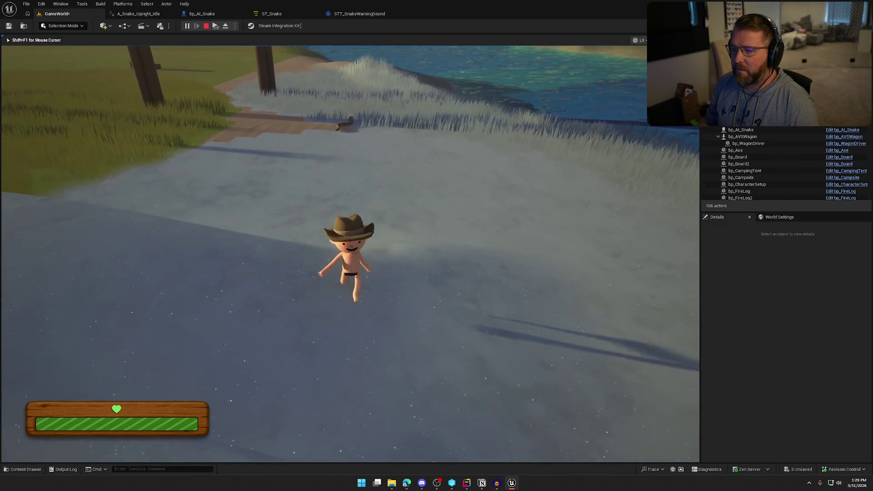
key(w)
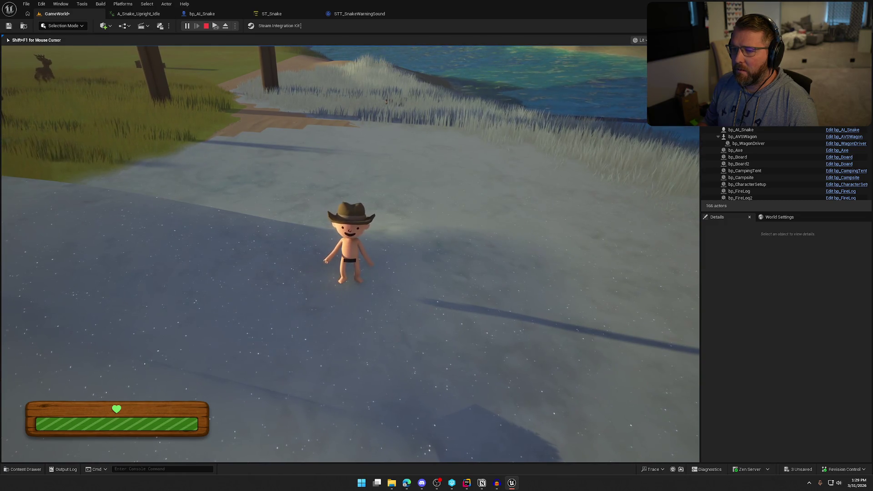
key(shift+w)
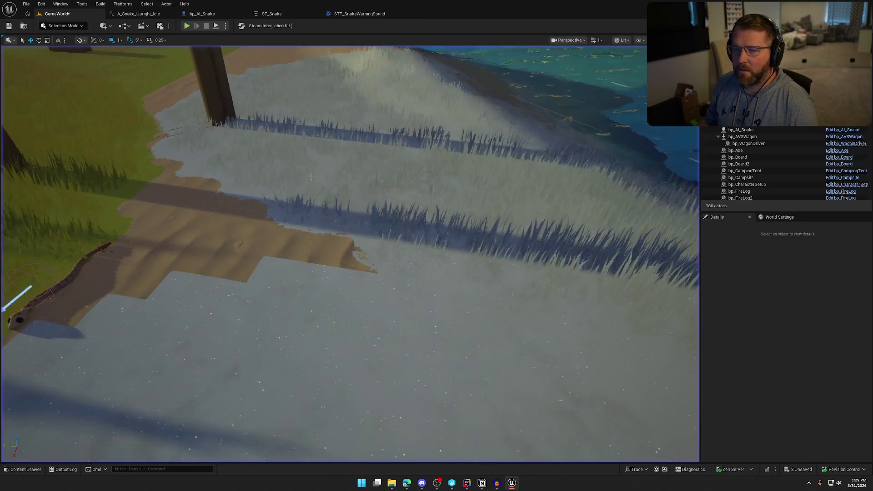
key(Escape)
click(366, 101)
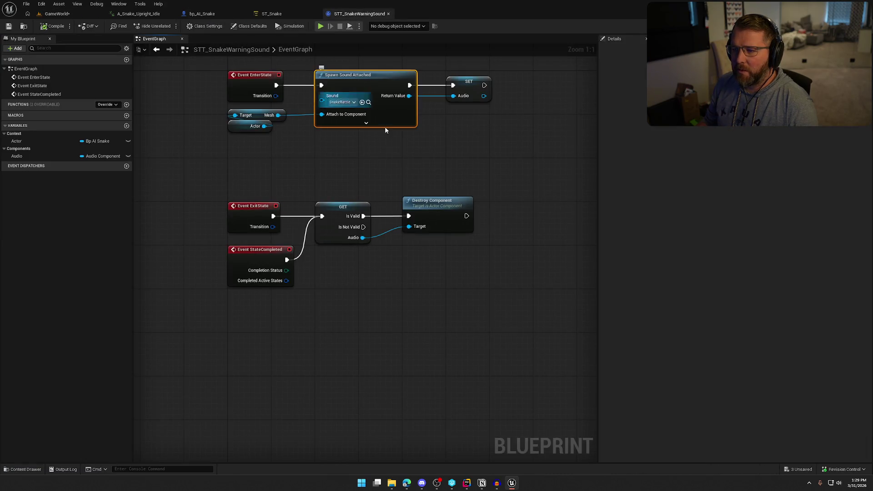
- Try a Spawn Sound at Location node feeding SET Audio, then delete it
drag(397, 139, 376, 176)
click(307, 176)
right_click(307, 177)
text(spawn sound)
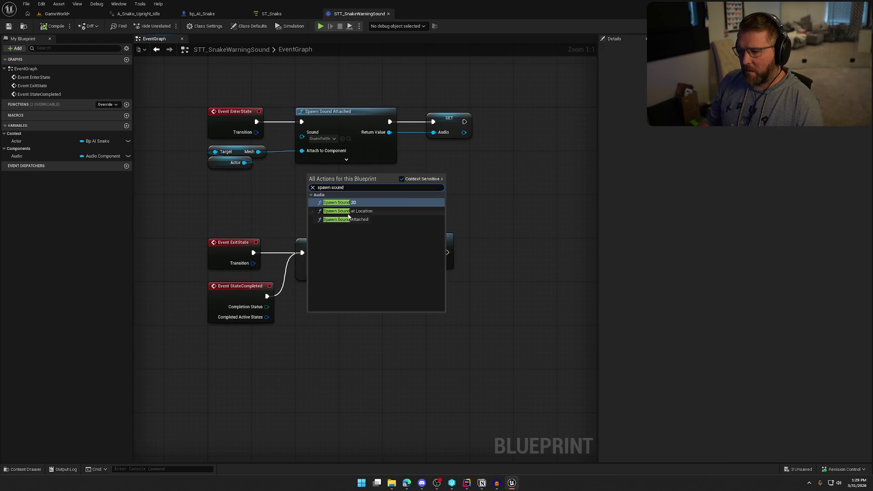
click(359, 211)
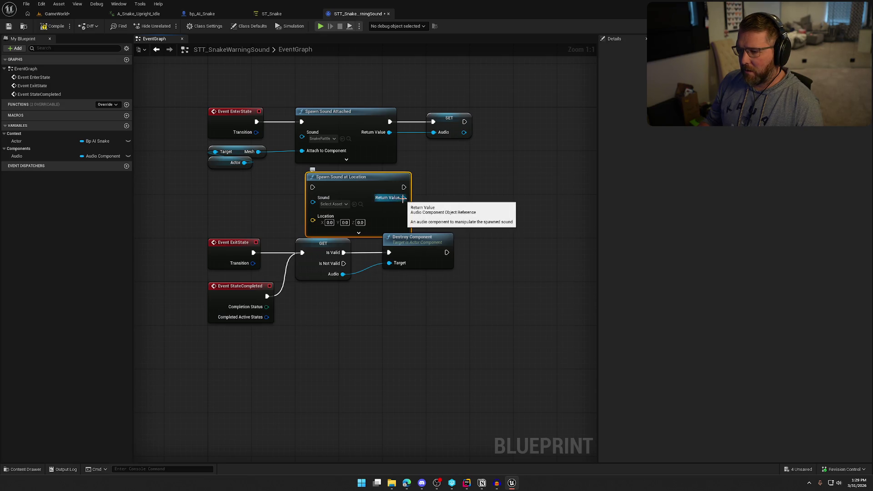
mouse_move(403, 198)
mouse_down()
mouse_move(434, 150)
mouse_move(434, 132)
mouse_up()
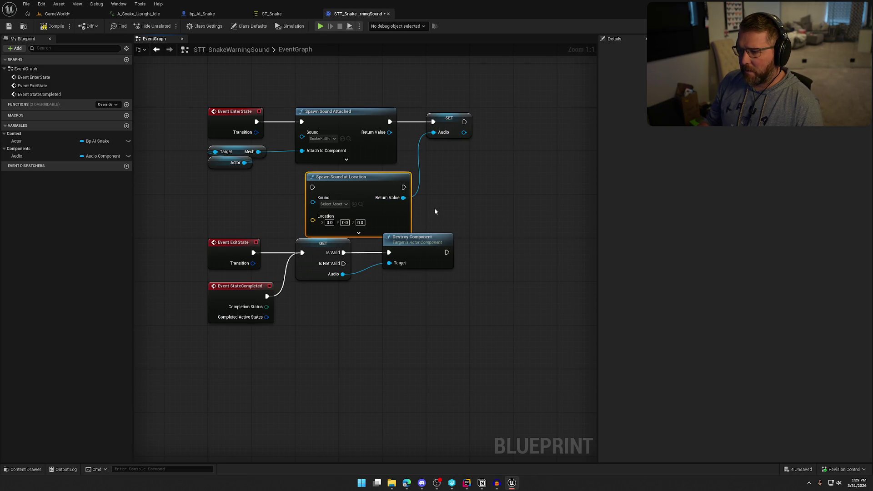
key(Delete)
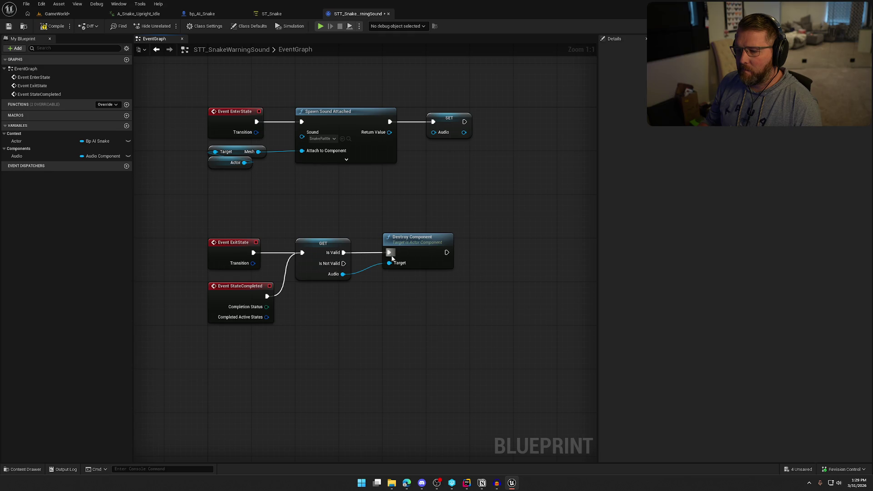
click(278, 14)
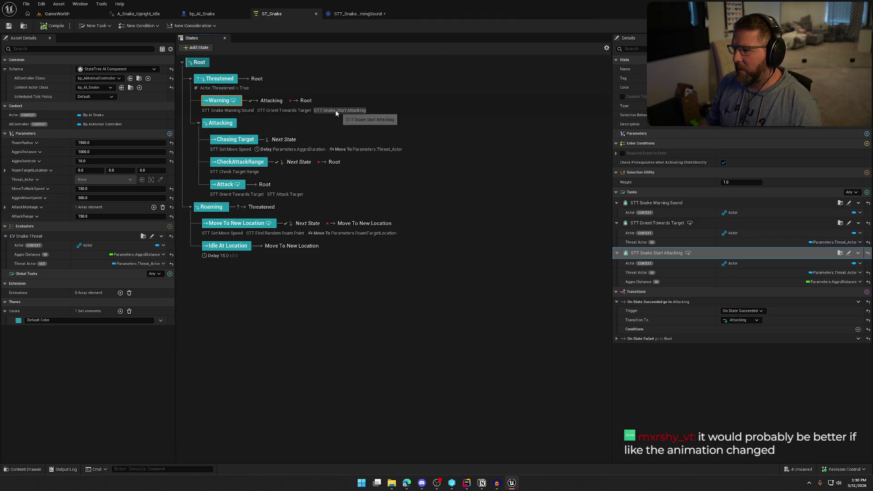
- Review the Event Tick distance checks and Branch nodes in the STT_SnakeStartAttacking graph
click(847, 253)
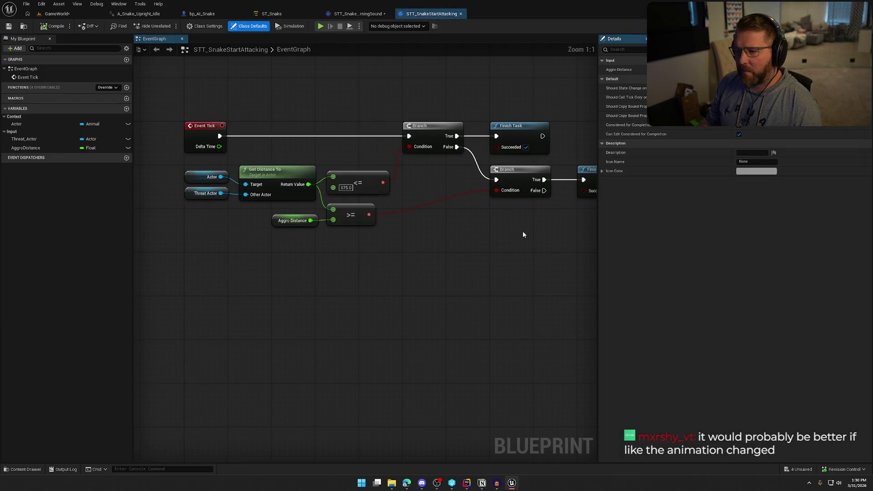
mouse_move(391, 229)
mouse_down()
mouse_move(483, 236)
mouse_move(446, 238)
mouse_up()
scroll(484, 236, down, 1)
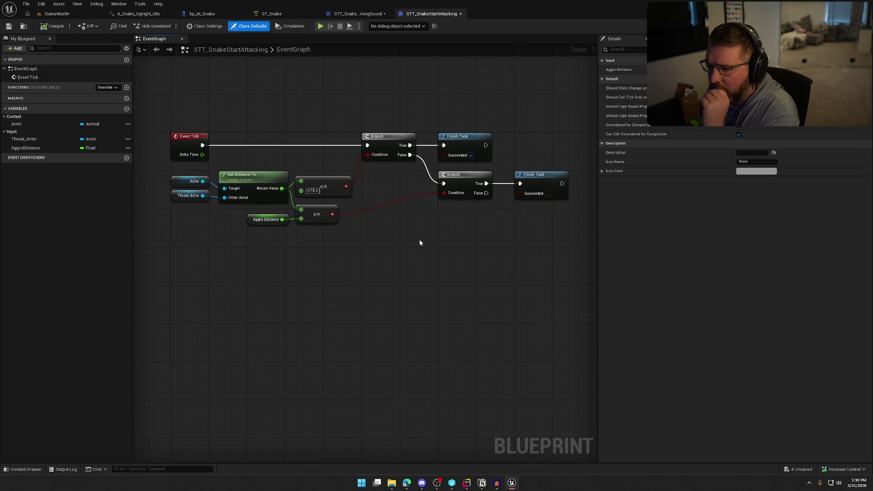
mouse_move(486, 193)
mouse_down()
mouse_move(560, 258)
mouse_move(551, 253)
mouse_up()
click(467, 261)
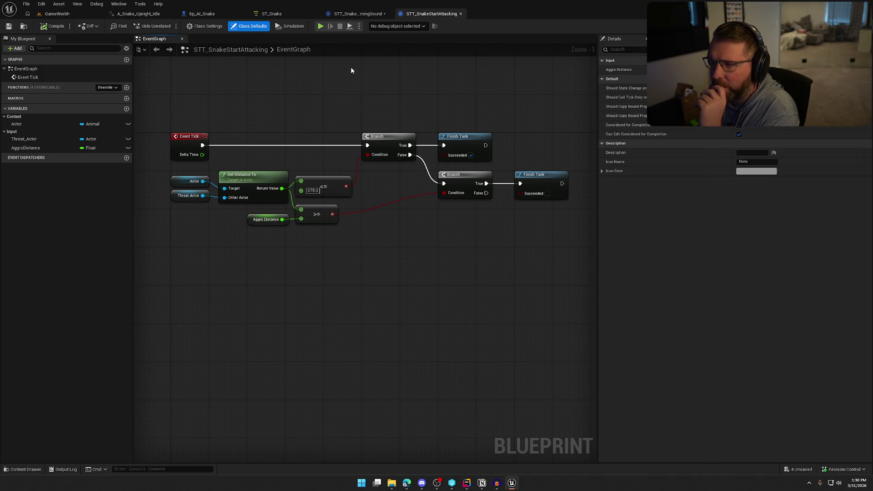
click(353, 15)
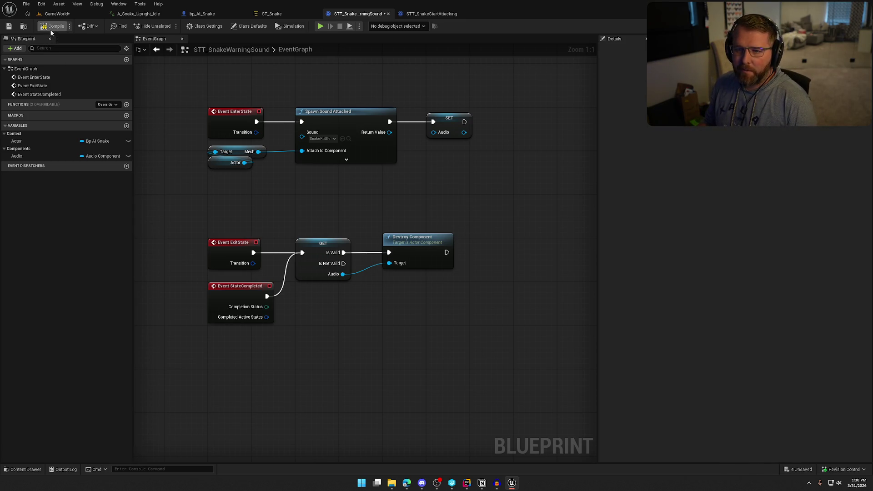
- Save the warning sound task and select its nodes to review the graph
key(ctrl+s)
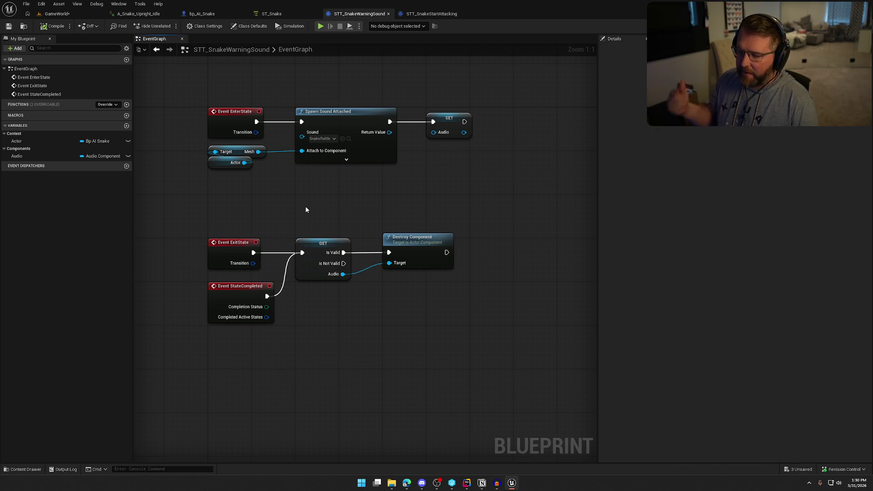
drag(525, 347, 213, 90)
click(310, 203)
mouse_move(352, 175)
mouse_down()
mouse_move(327, 201)
mouse_move(349, 188)
mouse_up()
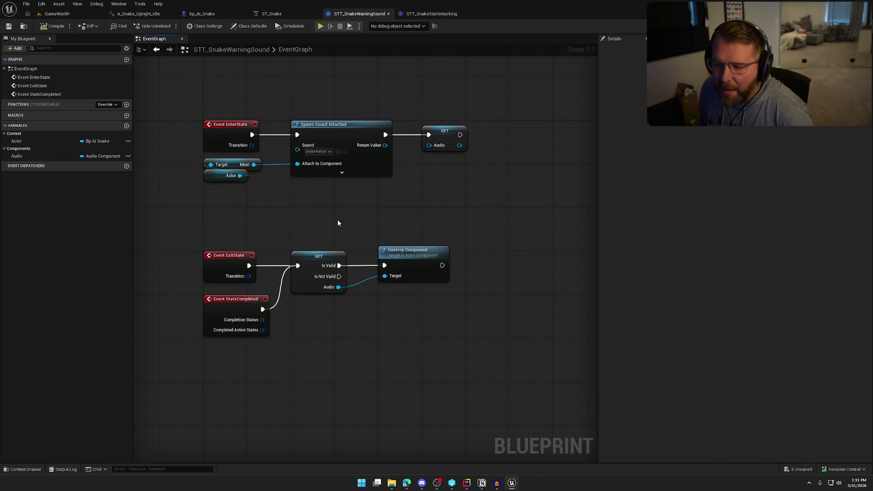
key(ctrl+a)
click(310, 222)
click(271, 14)
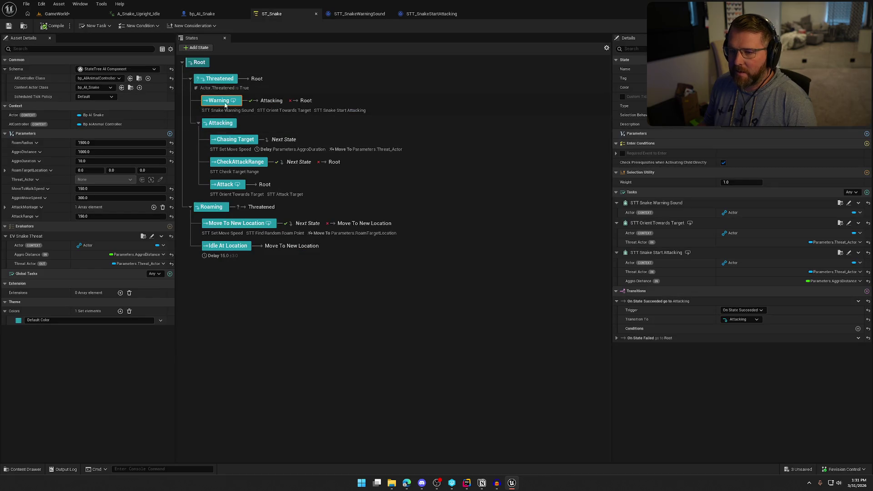
click(341, 14)
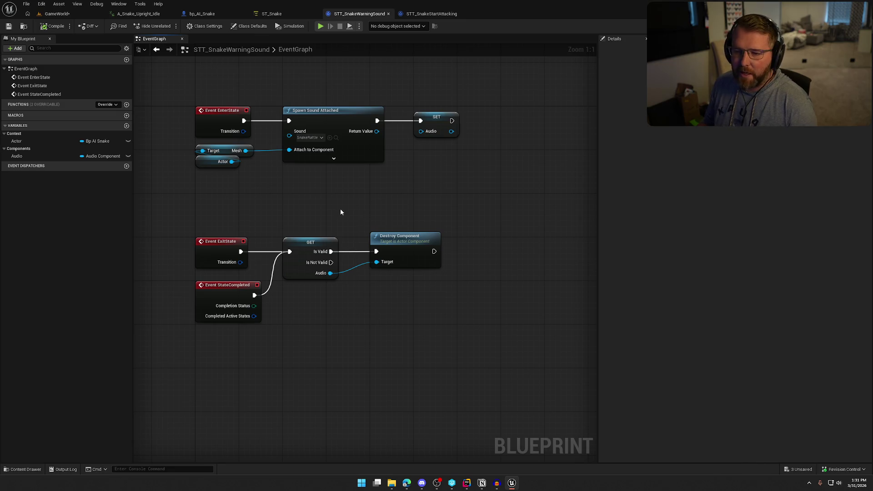
- Add a 'Destroyed Audio' Print String after Destroy Component and wire the spawned sound into SET Audio
drag(187, 223, 432, 306)
click(413, 207)
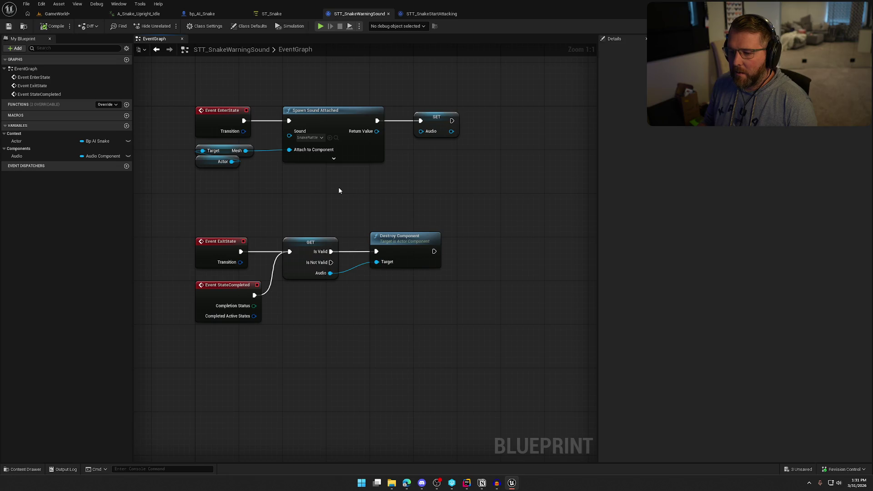
drag(212, 215, 409, 329)
click(410, 329)
key(ctrl+z)
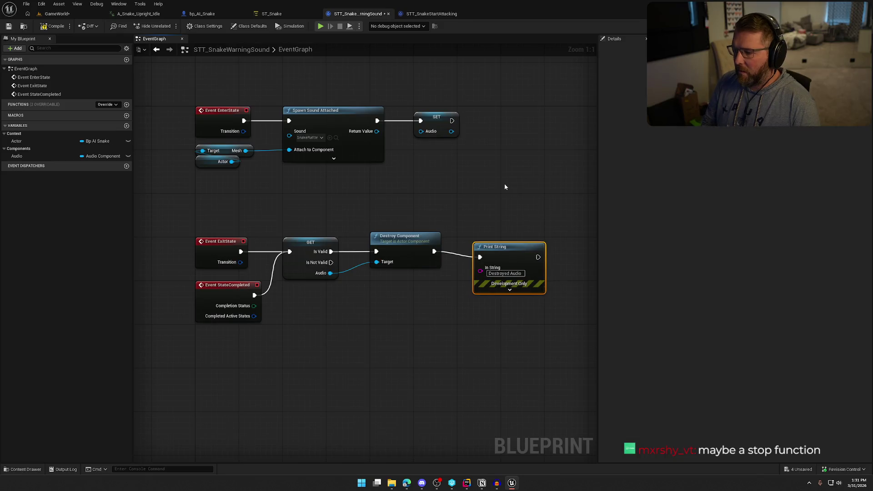
click(504, 187)
drag(377, 131, 424, 134)
- Compile, then play-test walking near the snake until 'Server: Destroyed Audio' prints
click(56, 26)
key(alt+p)
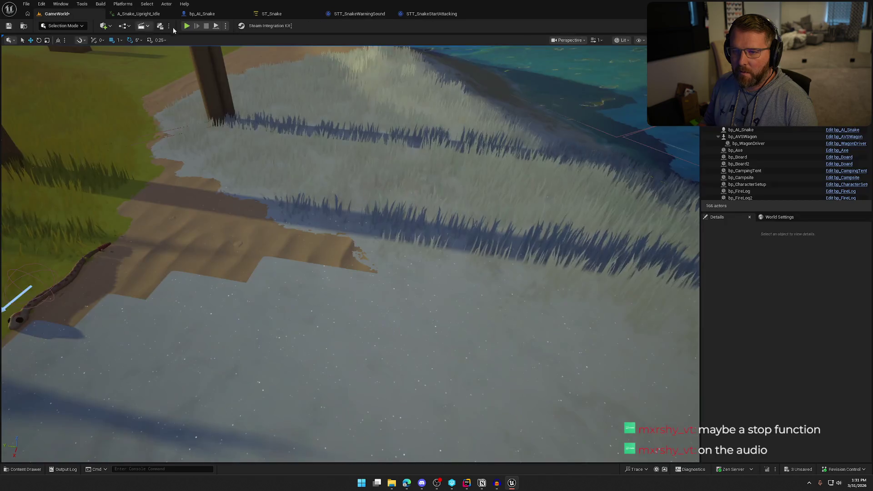
key(w)
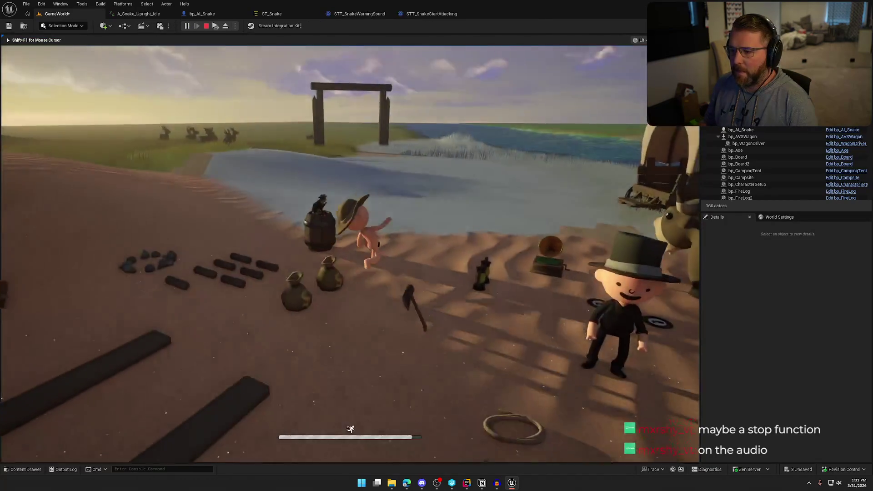
key(w)
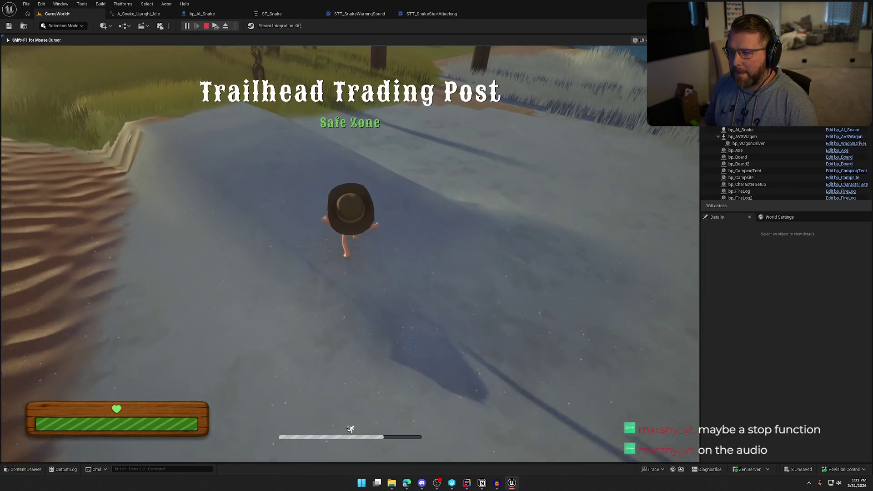
key(w)
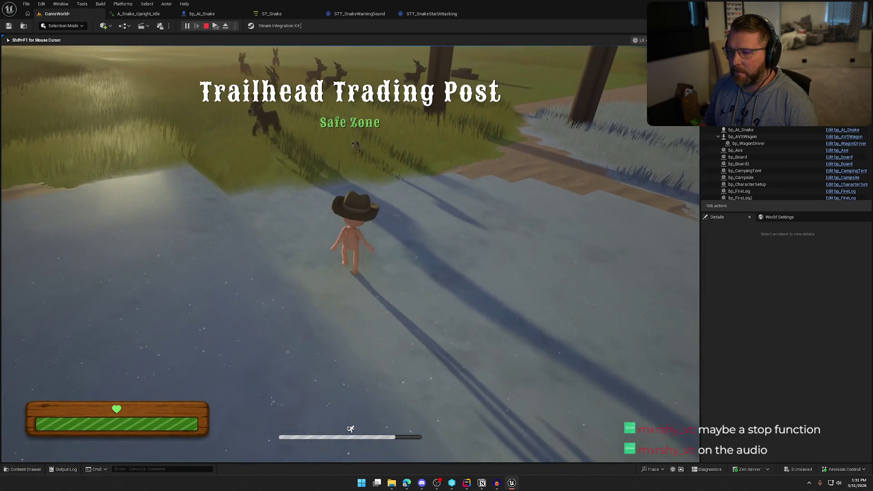
key(s)
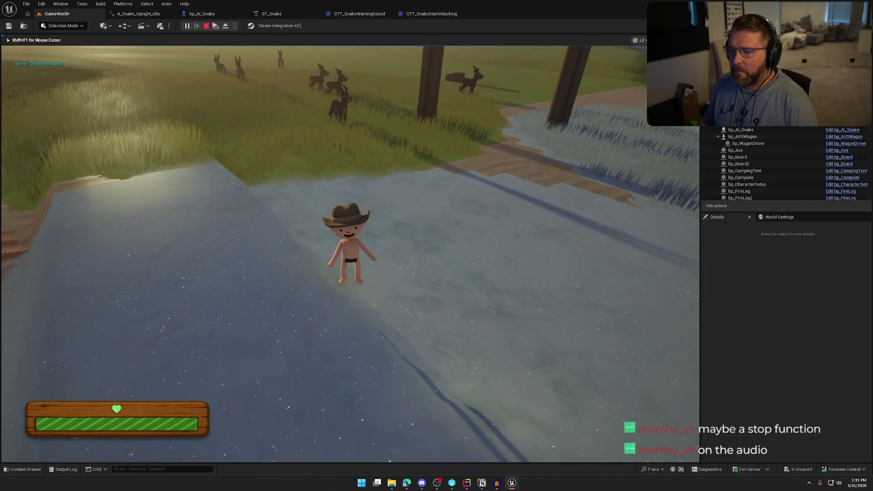
key(Escape)
click(441, 14)
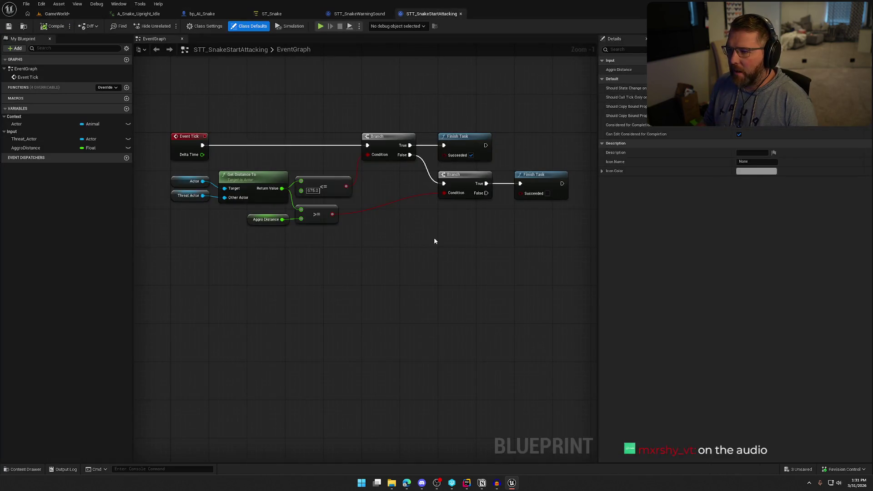
- Add a Stop node off GET's Audio pin and shift Destroy Component and Print String right
click(359, 13)
drag(330, 273, 356, 283)
text(stop)
key(Return)
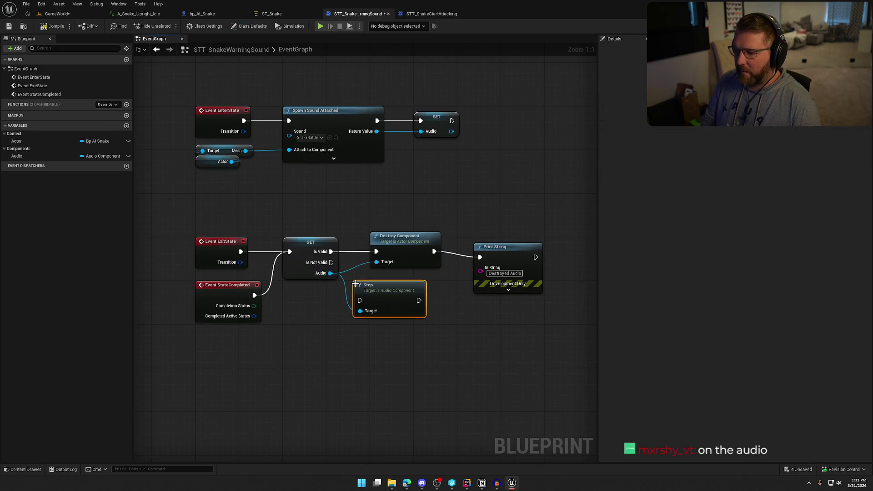
drag(421, 210, 525, 249)
drag(427, 239, 503, 239)
- Chain Is Valid → Stop → Destroy Component, then compile and save the task
drag(360, 300, 331, 252)
mouse_move(395, 299)
mouse_down()
mouse_move(410, 250)
mouse_move(453, 251)
mouse_up()
click(433, 257)
drag(517, 259, 511, 252)
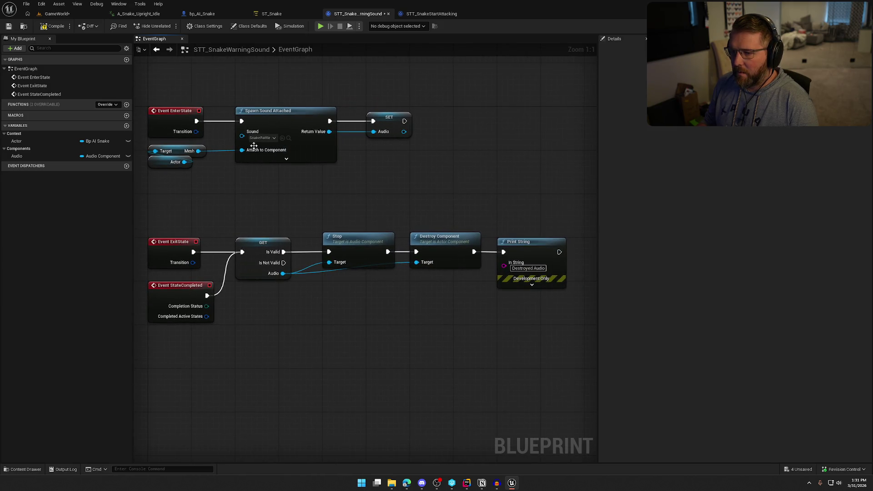
click(51, 26)
click(57, 14)
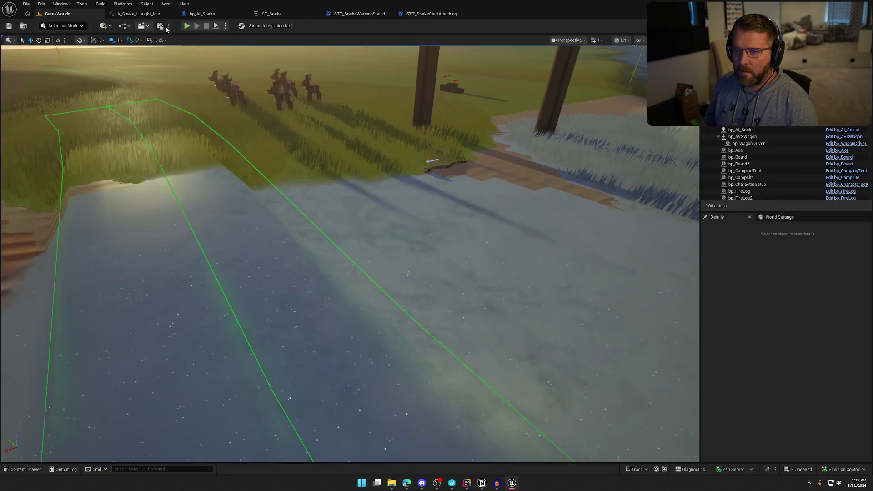
- Play-test running past the snake into the grass and back, confirming 'Destroyed Audio' prints
click(187, 26)
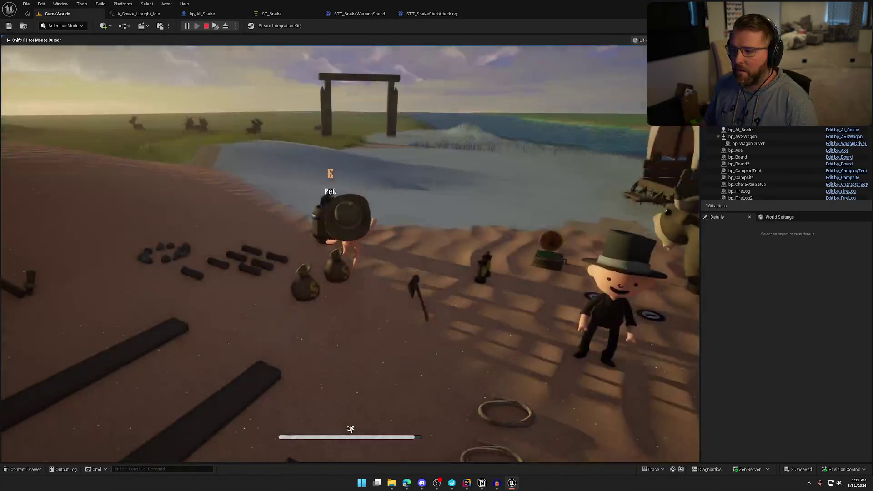
key(w)
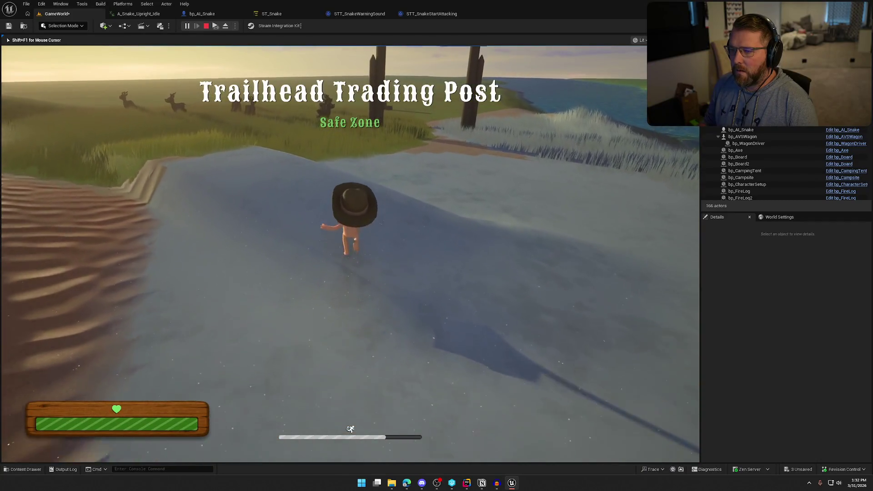
key(a)
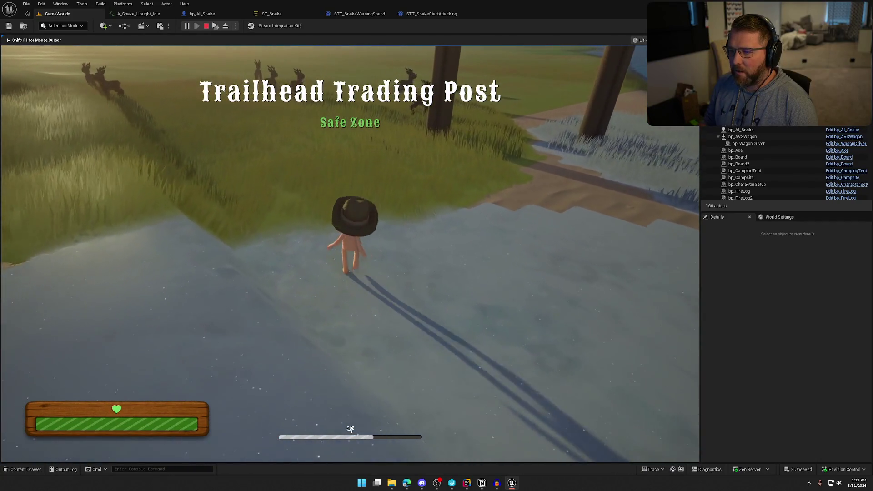
key(w)
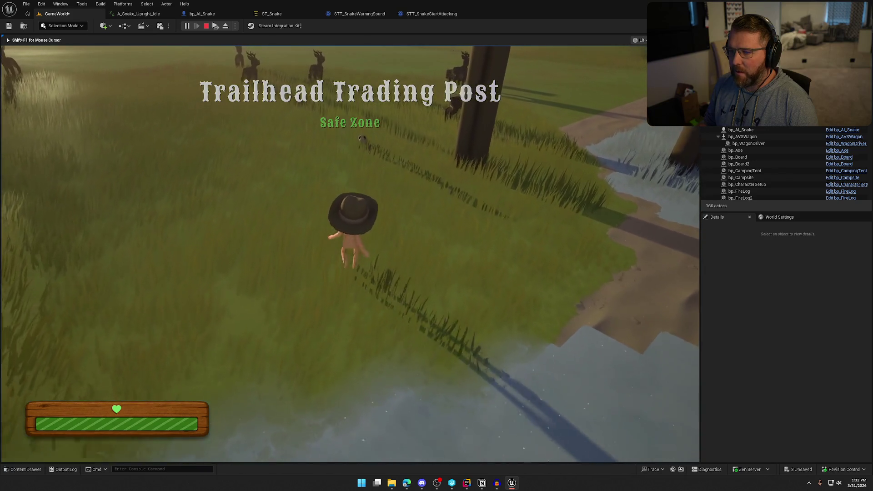
key(s)
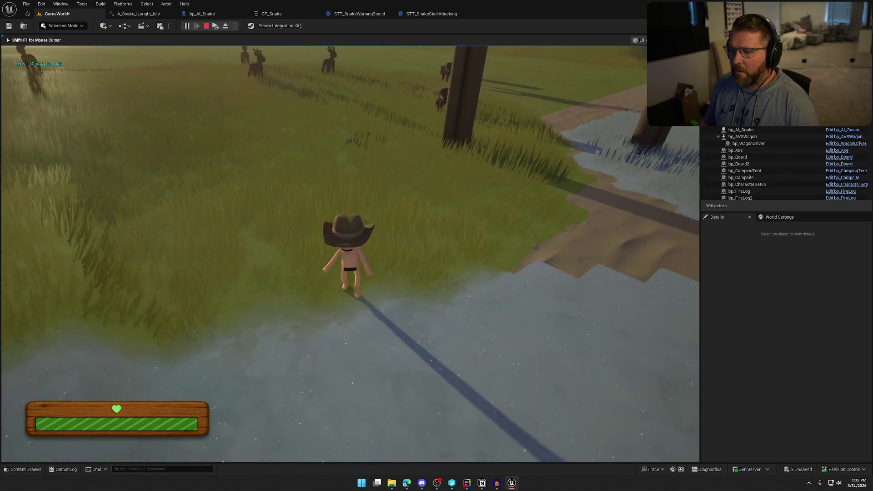
key(s)
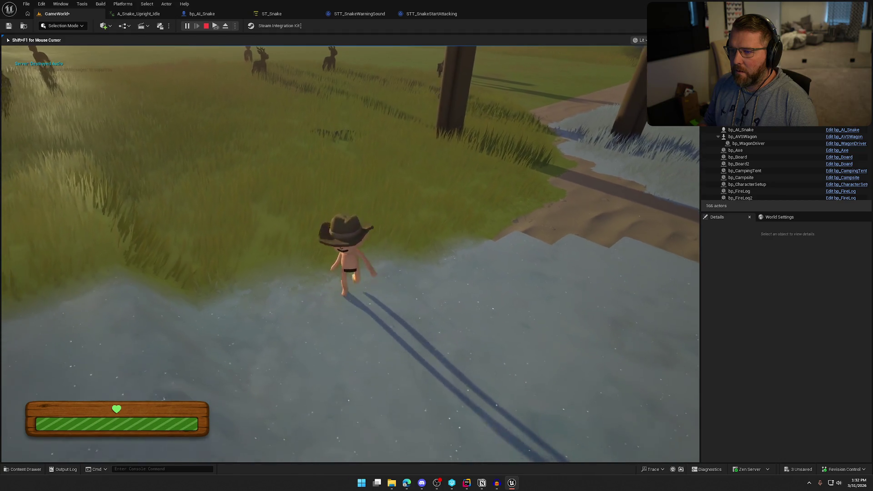
key(w)
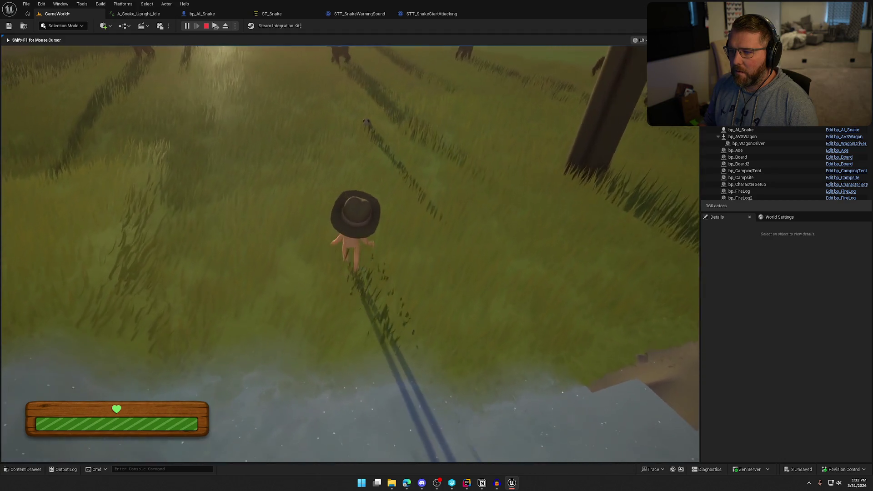
key(s)
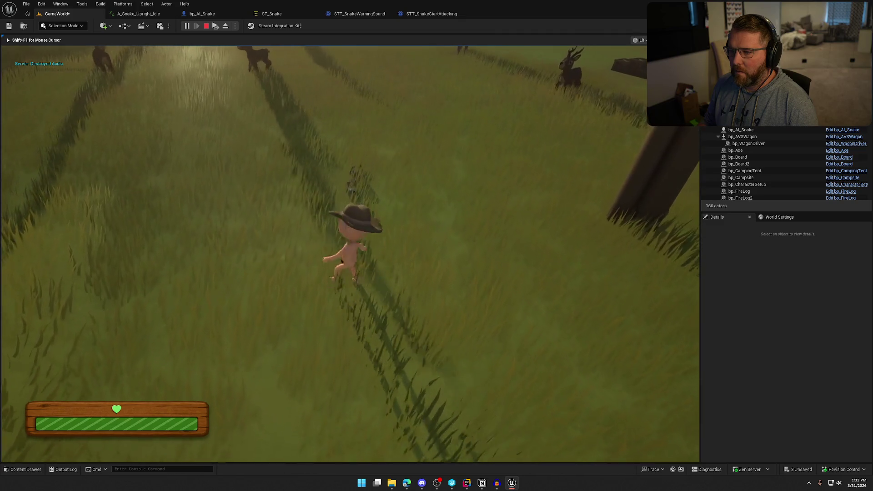
key(shift)
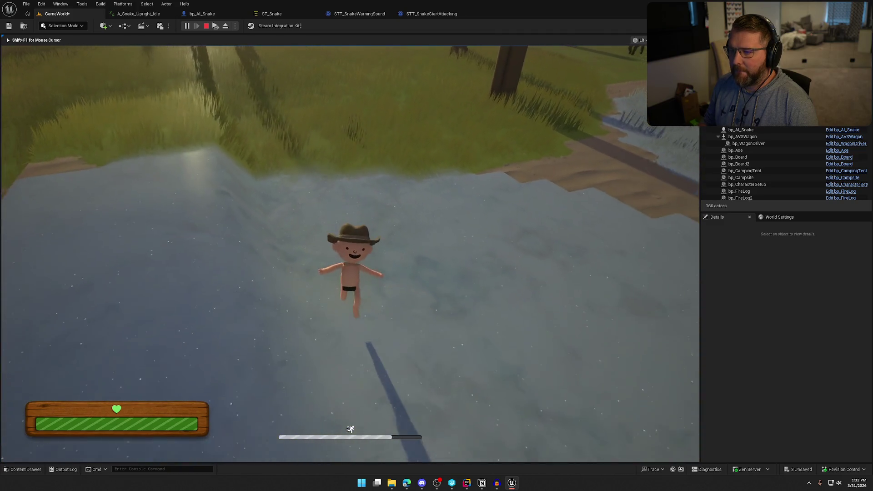
key(d)
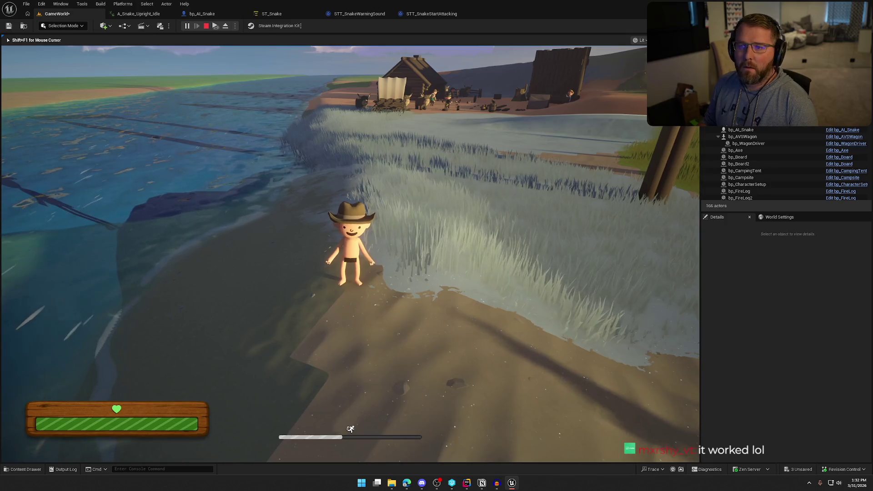
key(Escape)
click(359, 14)
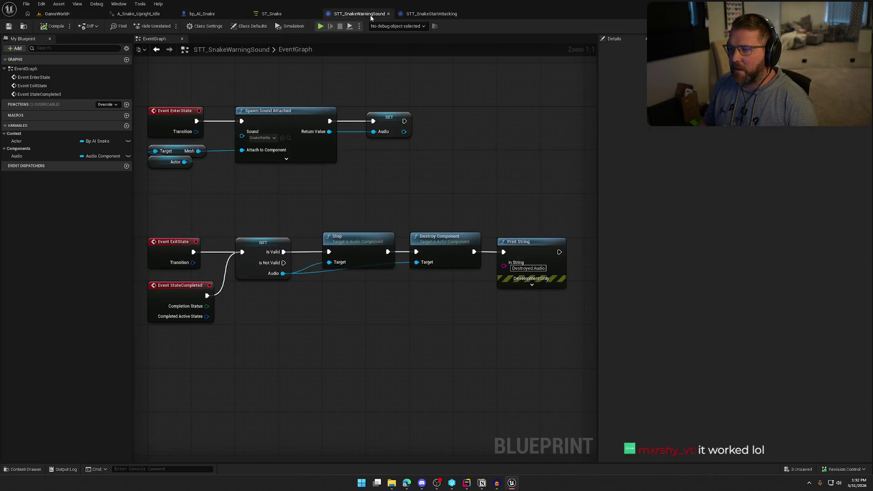
- Replace the Stop node with a Fade Out node on the audio component, fed from Is Valid
mouse_move(371, 210)
mouse_down()
mouse_move(403, 176)
mouse_move(400, 215)
mouse_up()
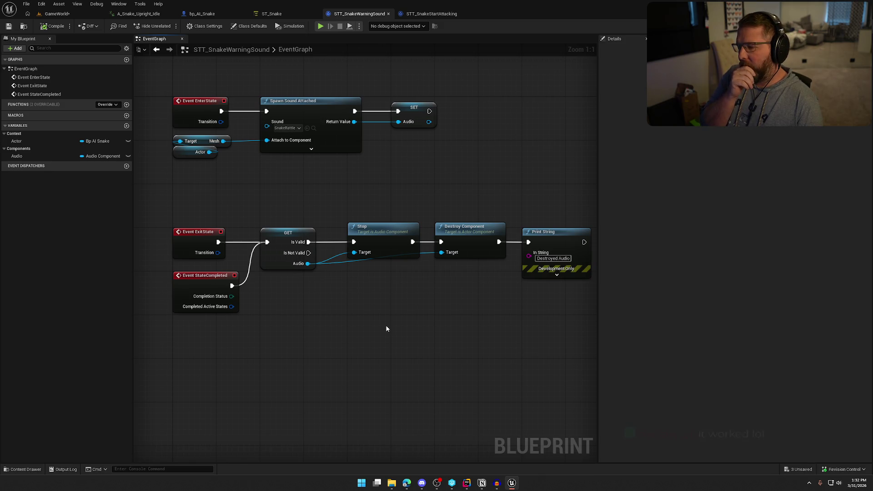
mouse_move(373, 321)
mouse_down()
mouse_move(307, 290)
mouse_move(324, 281)
mouse_up()
text(fad)
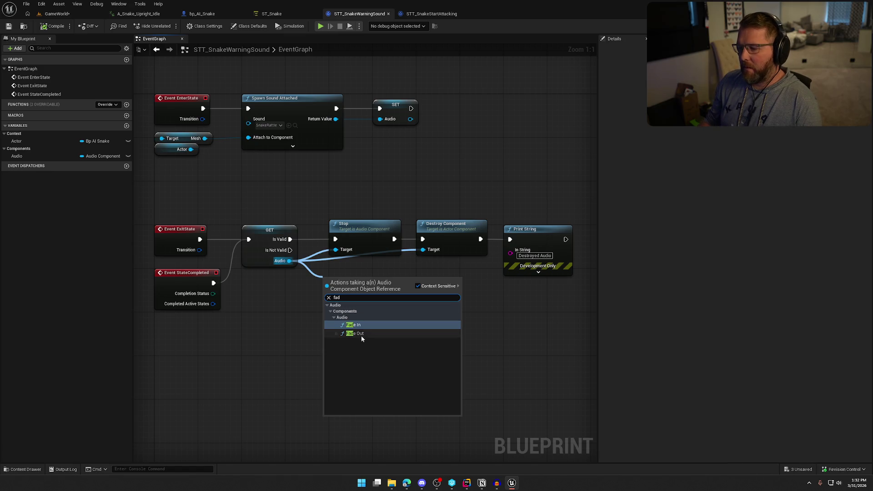
click(361, 334)
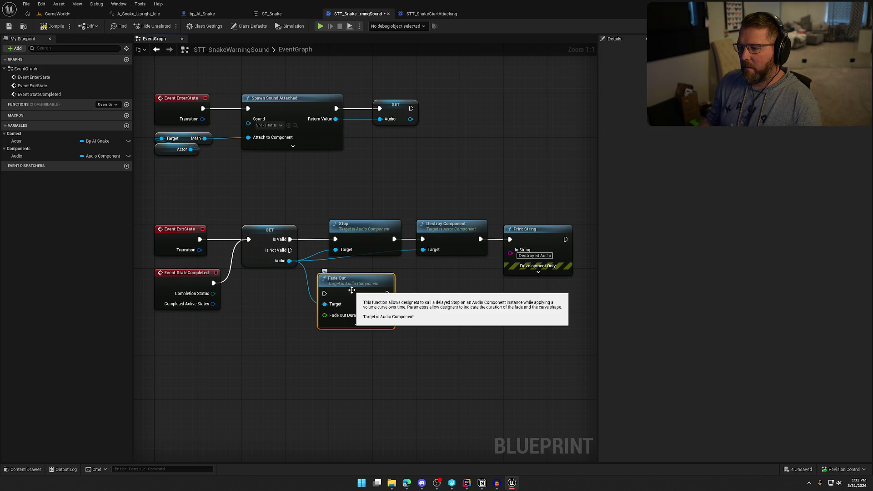
drag(489, 301, 380, 211)
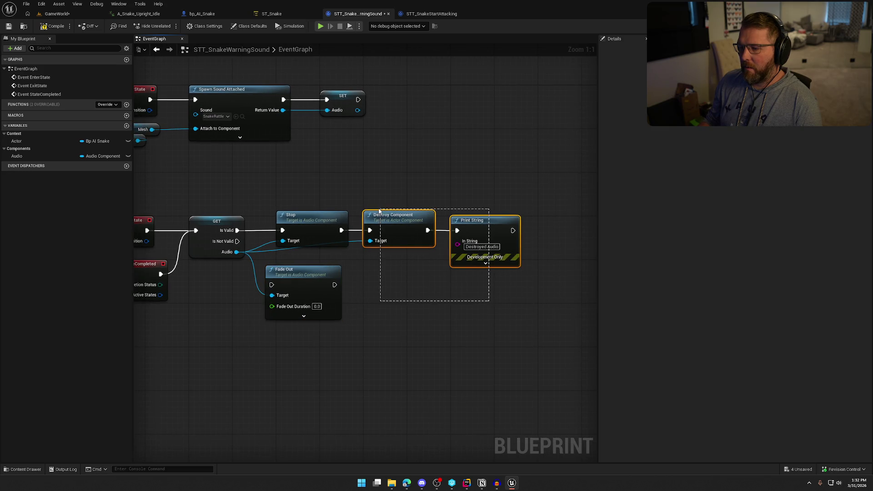
click(287, 217)
key(Delete)
drag(271, 285, 236, 231)
drag(301, 285, 313, 232)
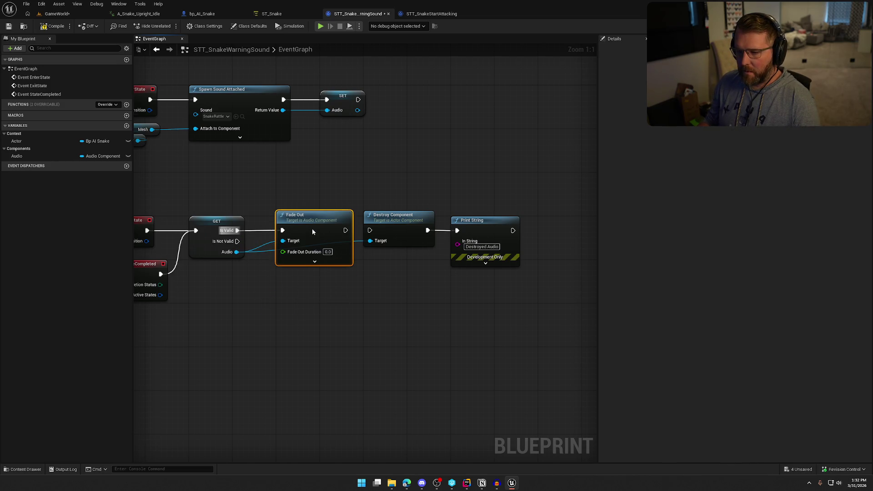
- Insert a 0.5-second Delay before Destroy Component and Print String
drag(353, 180, 477, 270)
drag(390, 227, 522, 227)
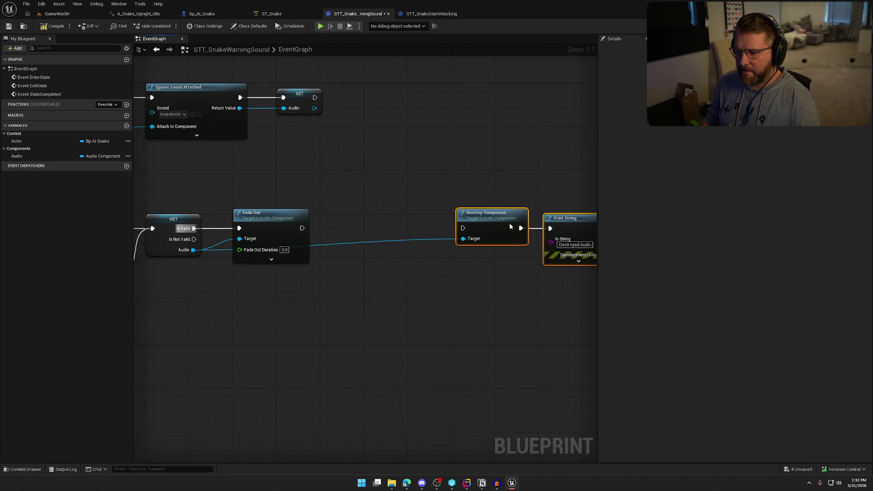
click(360, 217)
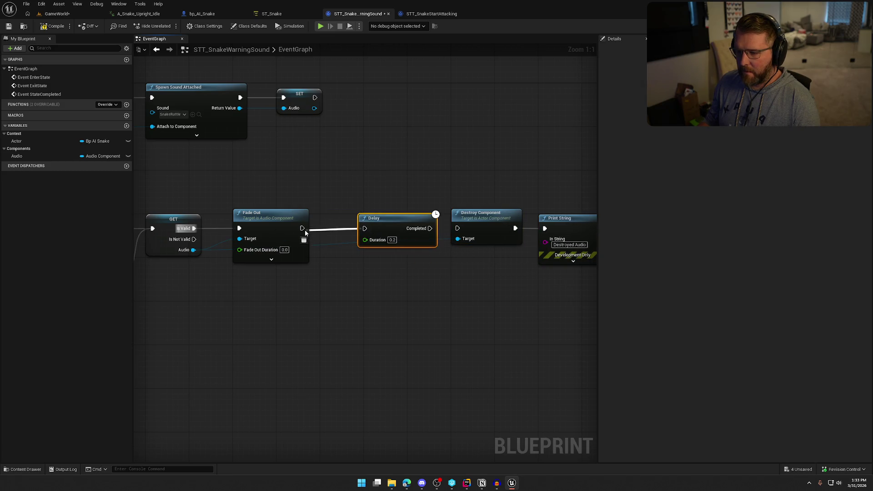
text(0.5)
click(353, 265)
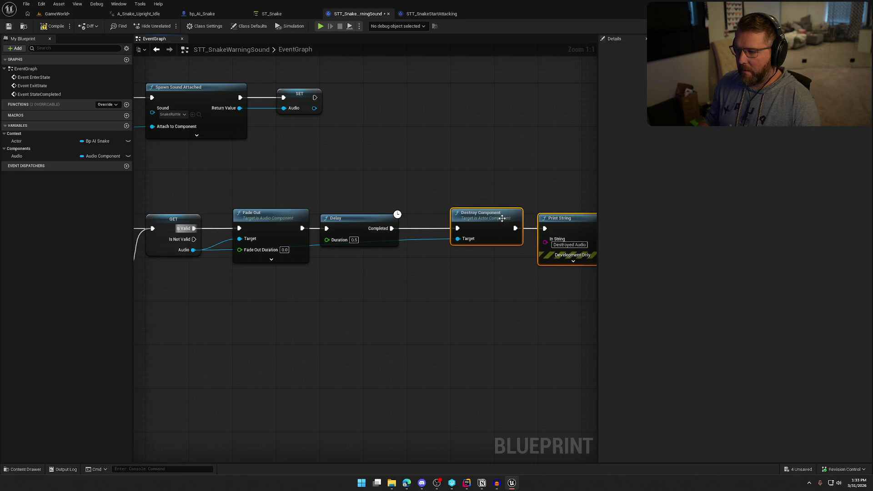
drag(502, 218, 459, 222)
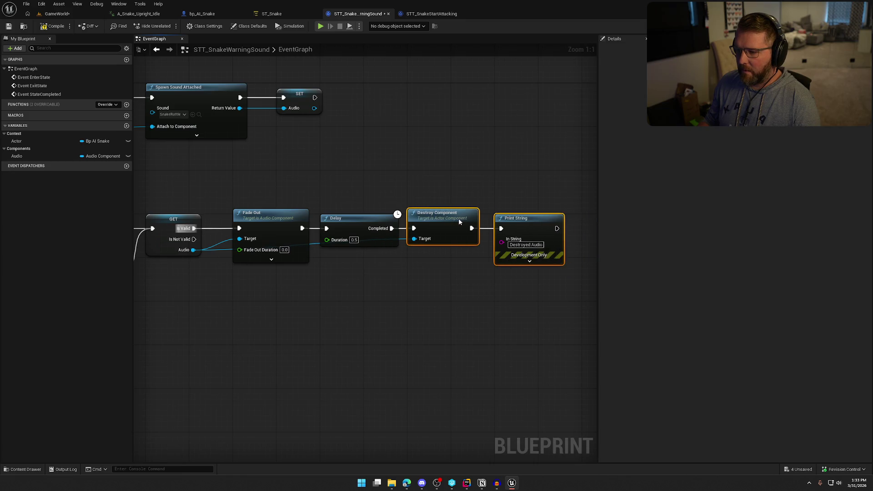
- Toggle Fade Out's advanced pins, then compile the blueprint and start a play test
click(271, 260)
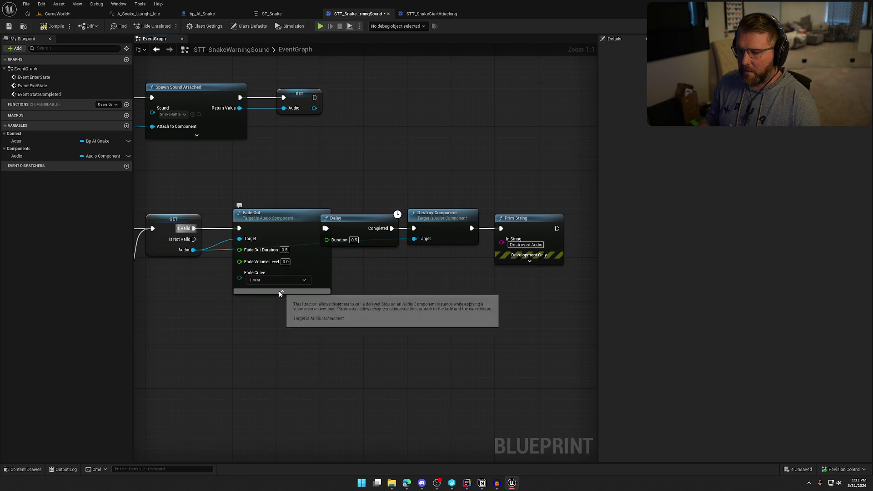
click(279, 291)
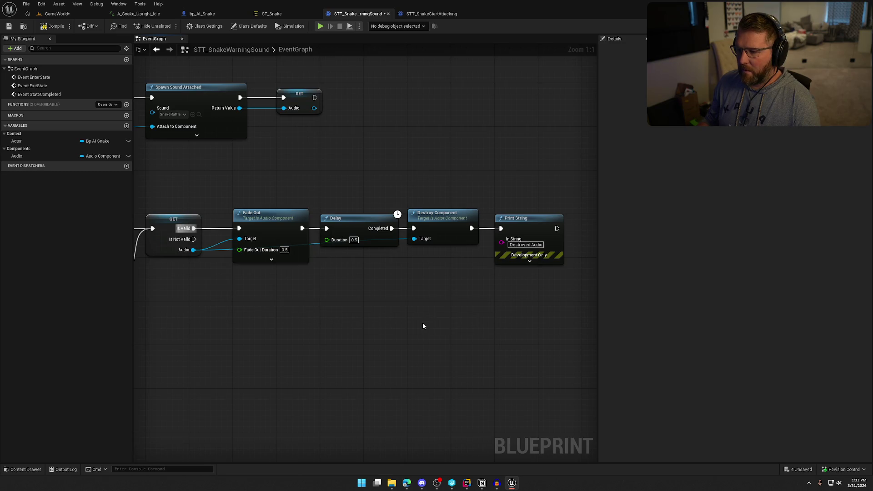
drag(422, 323, 481, 331)
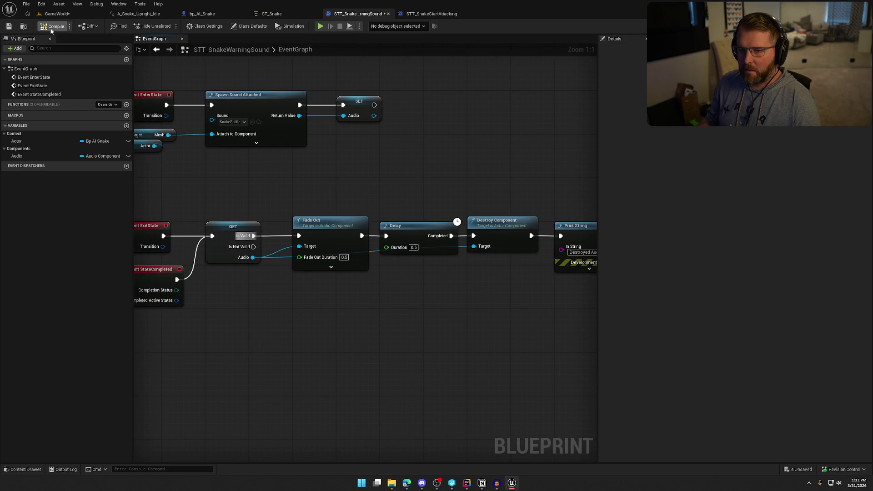
click(64, 24)
click(57, 13)
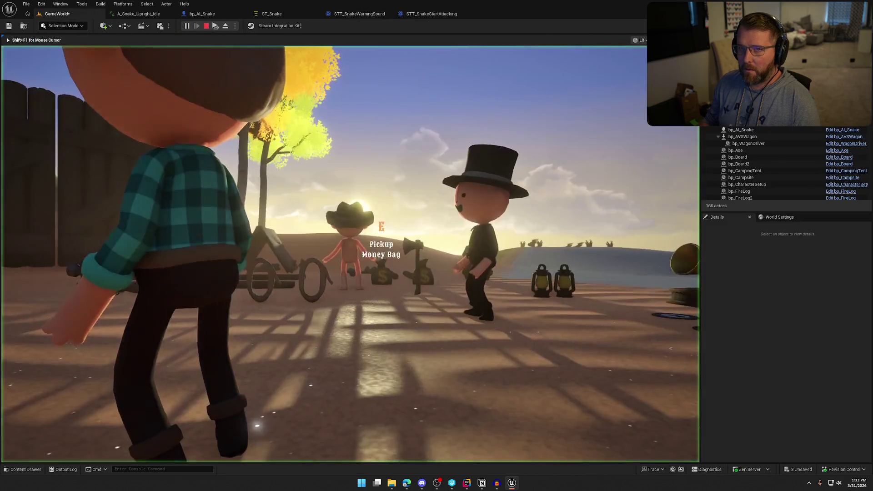
- Walk and sprint the character around the trading post meadow and lake, then end the play session
key(shift+w)
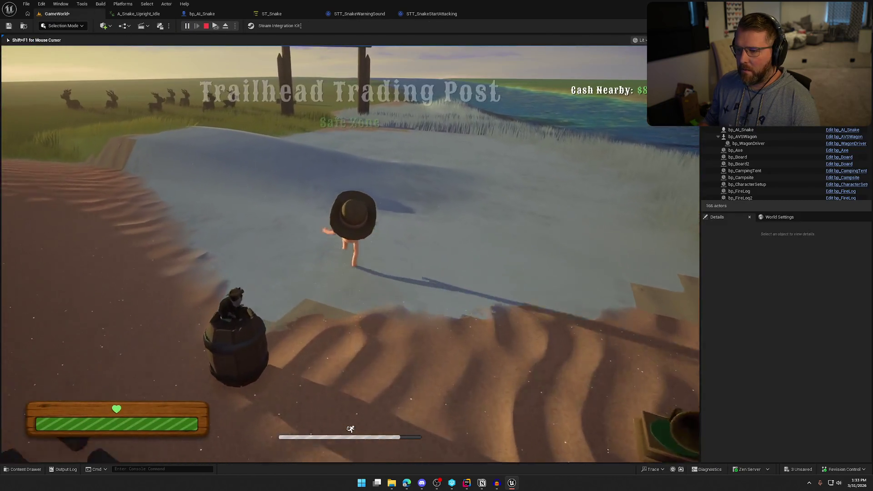
key(shift+w)
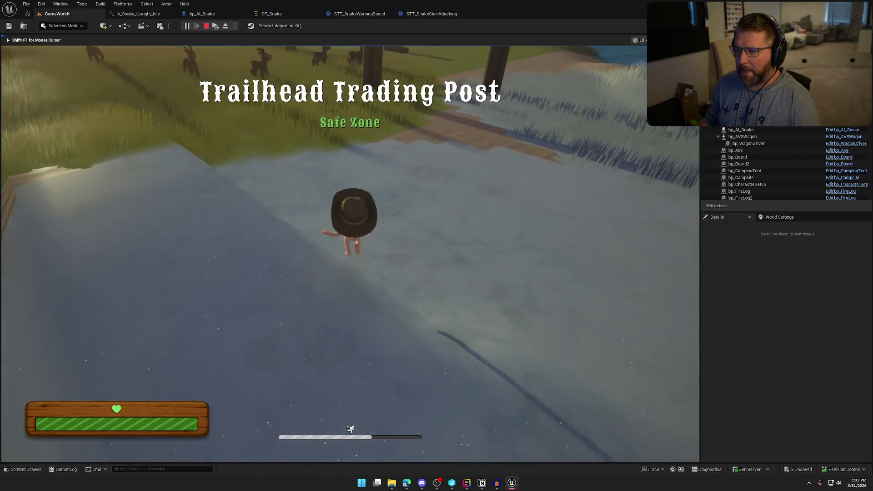
key(w)
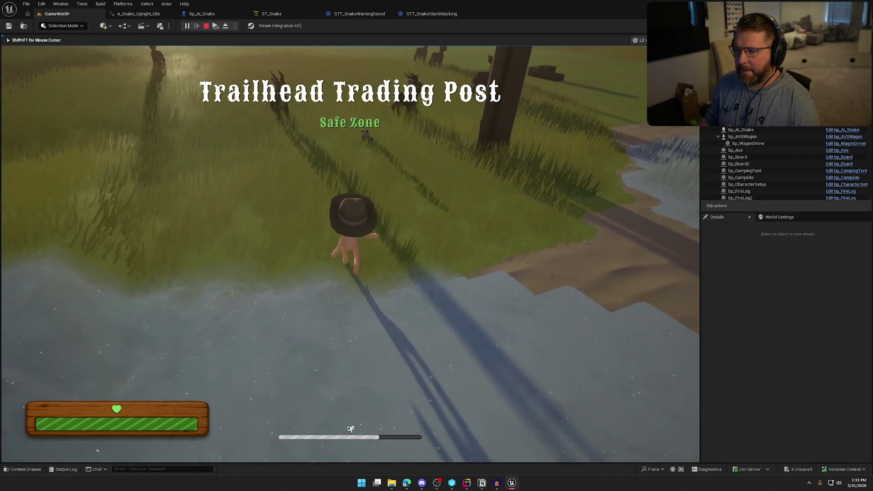
key(s)
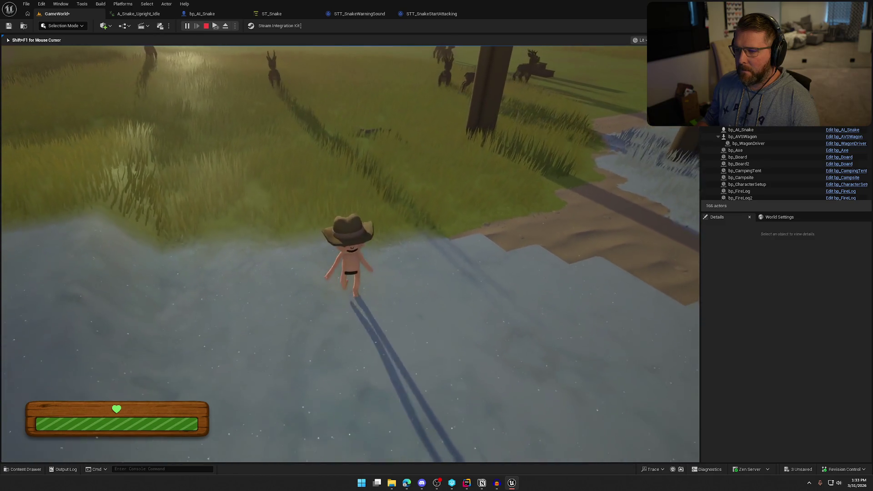
key(shift+w)
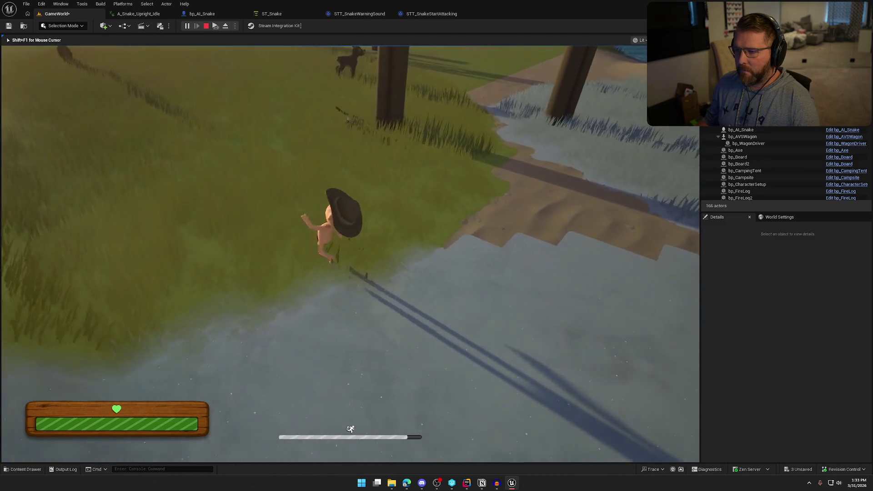
key(w)
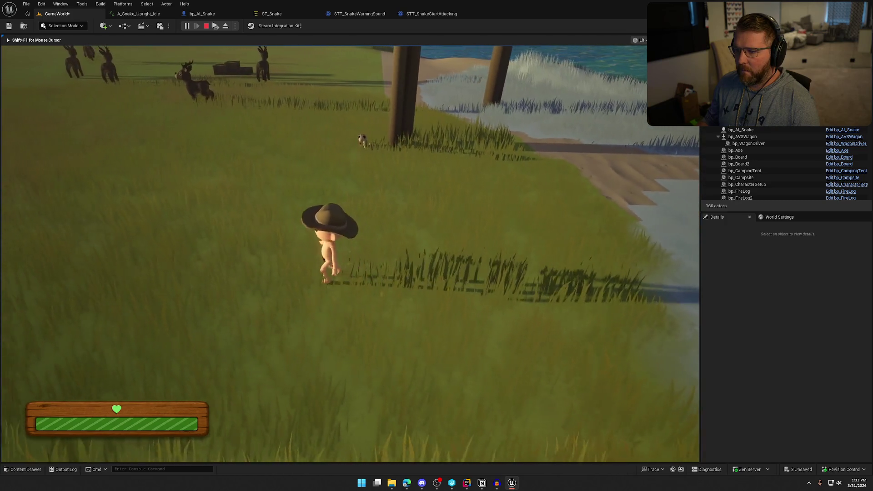
key(s)
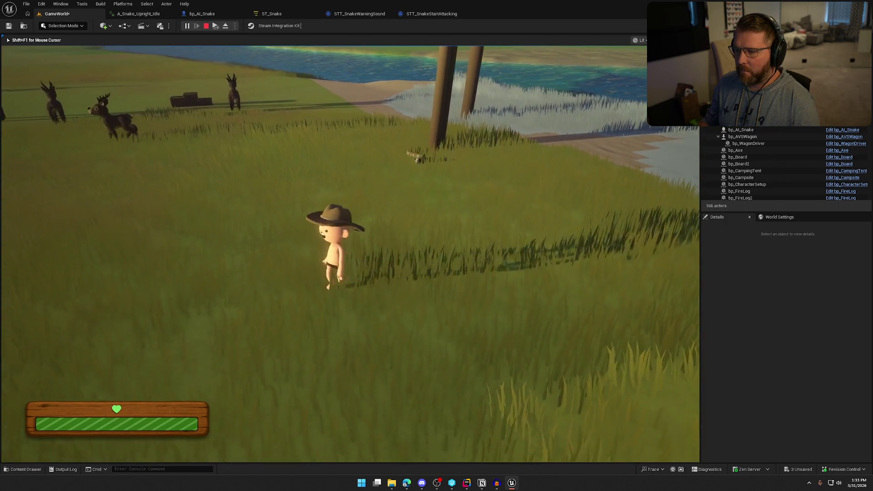
key(w)
key(s)
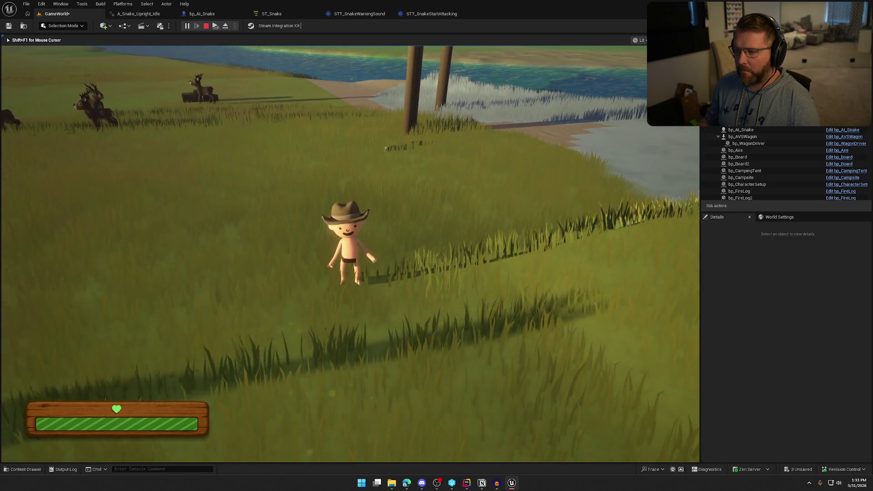
key(w)
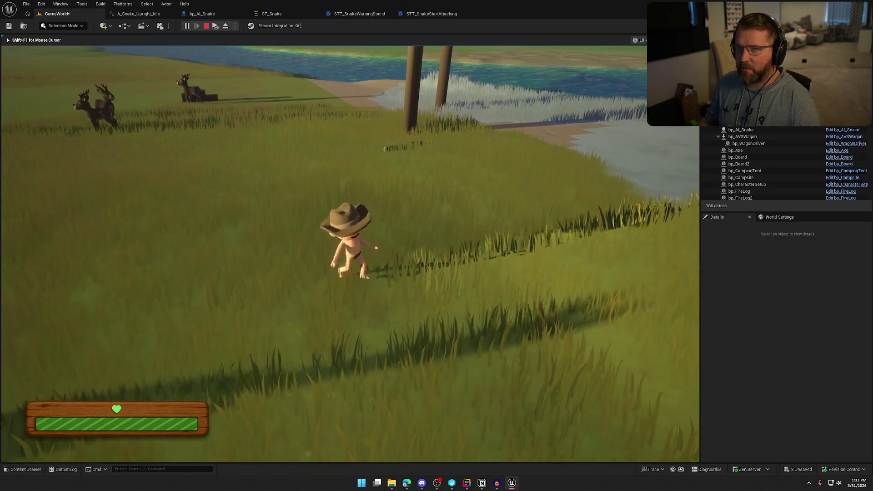
key(w)
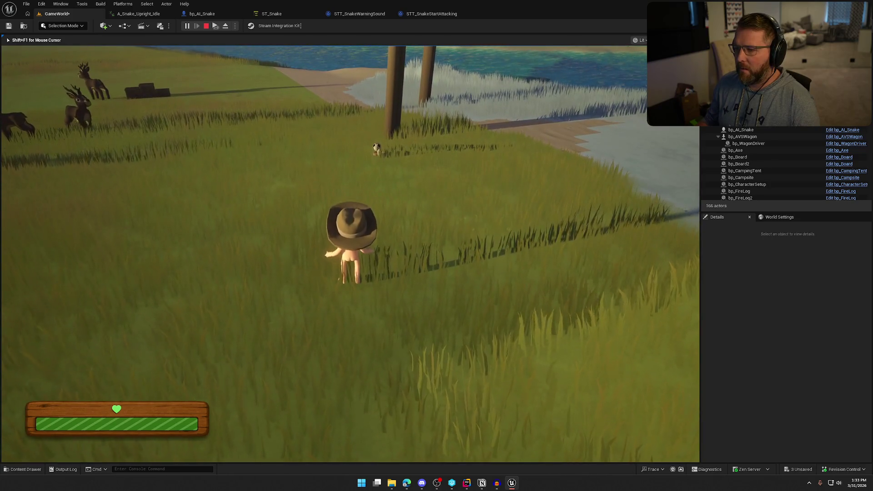
key(a)
key(s)
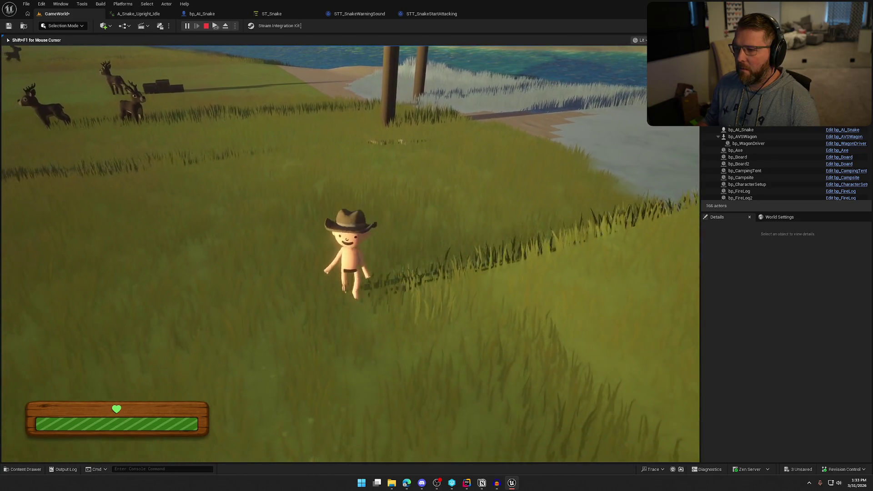
key(w)
key(w)
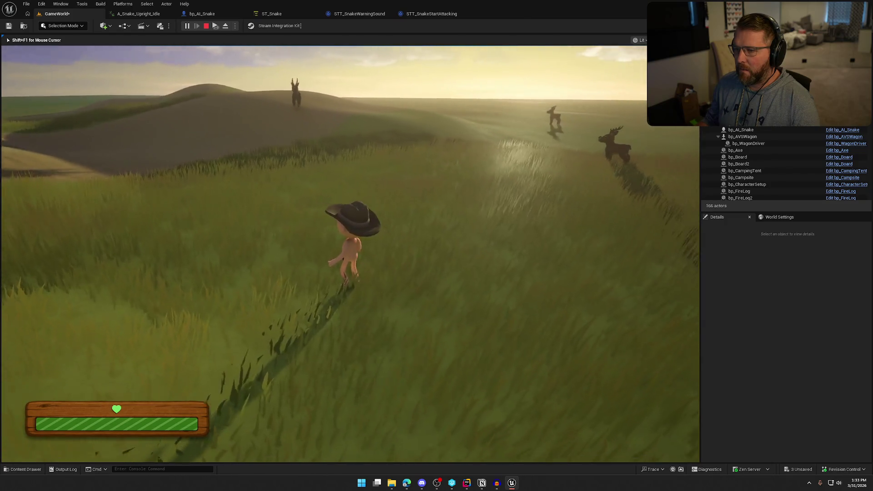
key(s)
key(w)
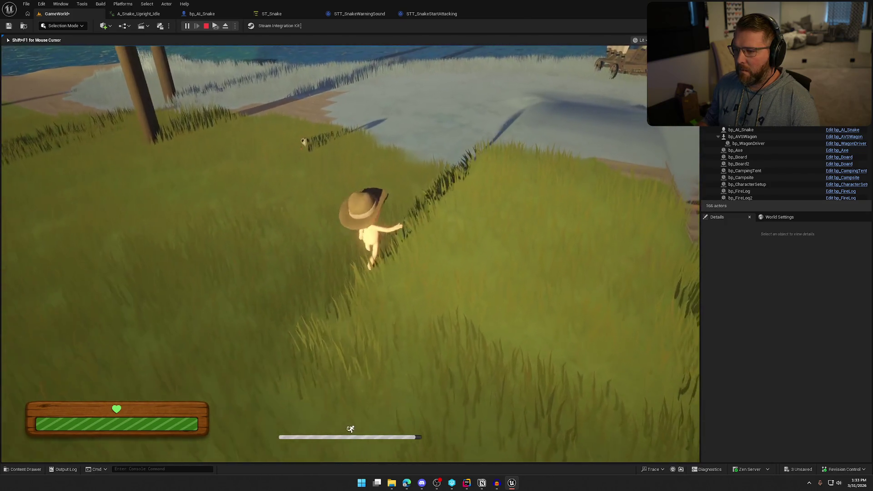
key(Escape)
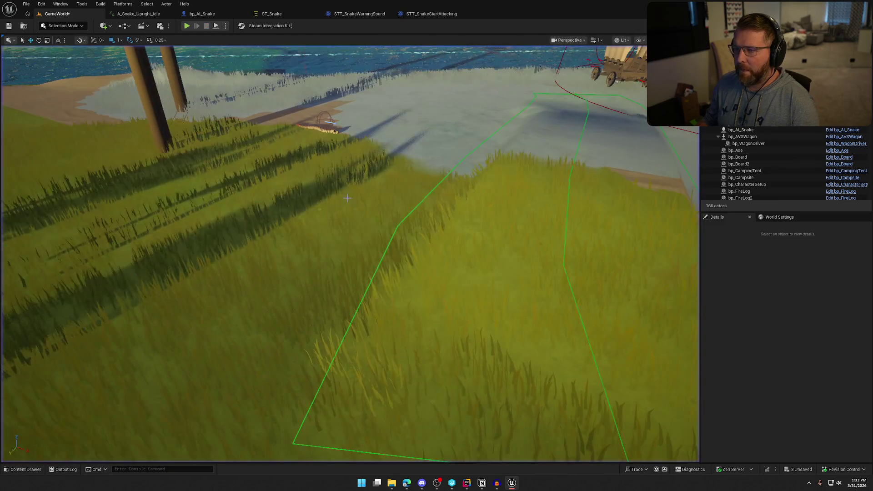
- Expand the advanced options of Spawn Sound Attached in the STT_SnakeWarningSound graph
click(357, 13)
drag(332, 137, 372, 144)
click(372, 130)
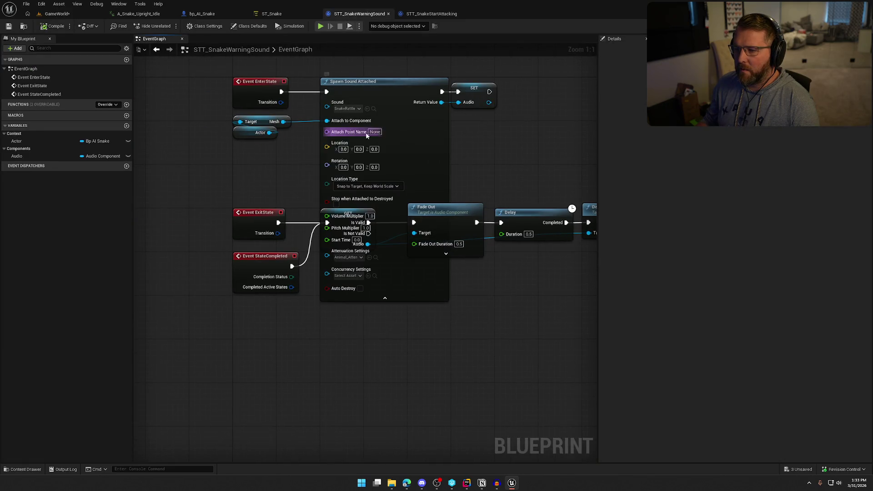
scroll(404, 113, down, 3)
mouse_move(297, 88)
mouse_down()
mouse_move(468, 137)
mouse_move(329, 23)
mouse_move(308, 86)
mouse_move(309, 58)
mouse_up()
click(443, 148)
scroll(443, 149, up, 3)
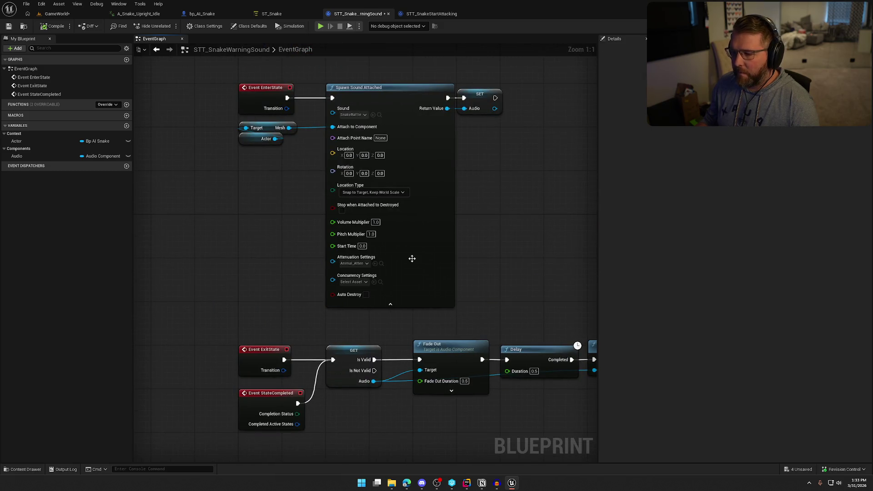
- Set Volume Multiplier 0.75, Pitch 0.95, tick Stop when Attached to Destroyed, and save
text(.75)
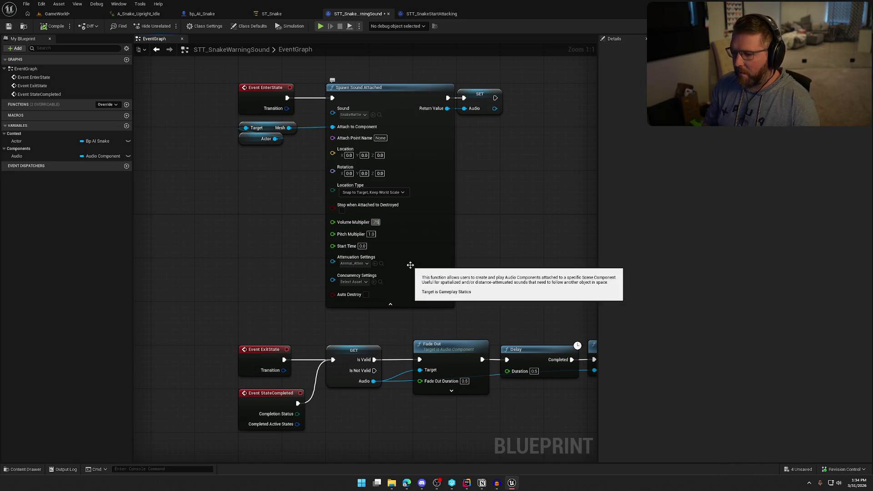
key(Return)
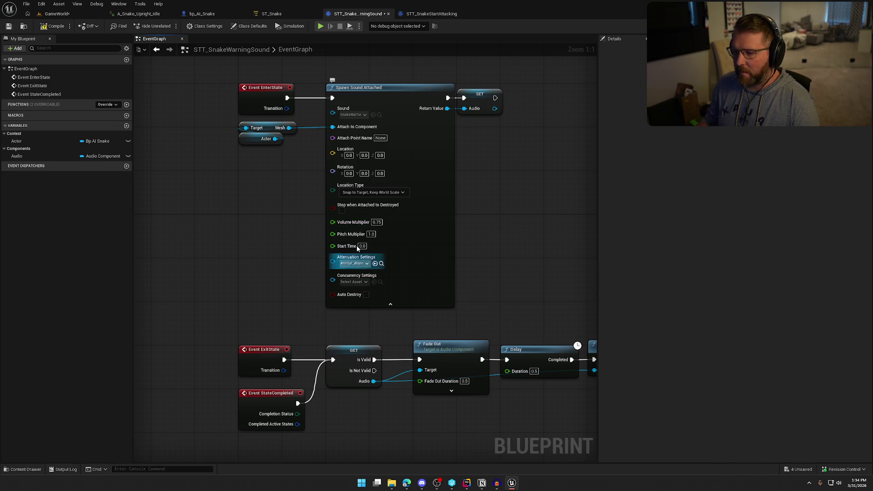
click(342, 210)
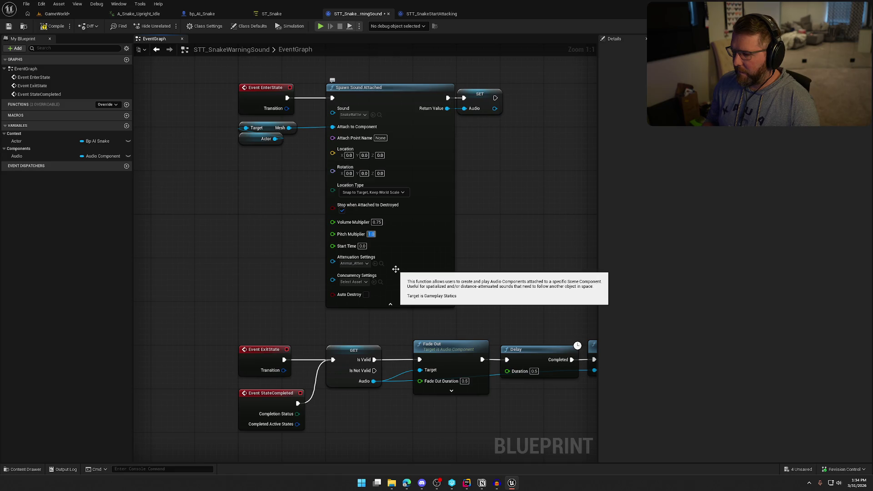
key(ctrl+s)
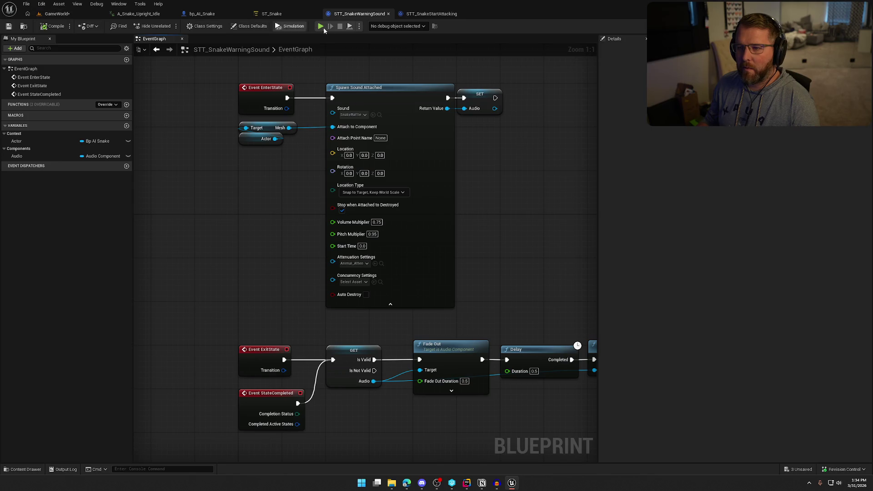
- Play-test by walking the character along the path toward the snake, then stop the session
key(alt+p)
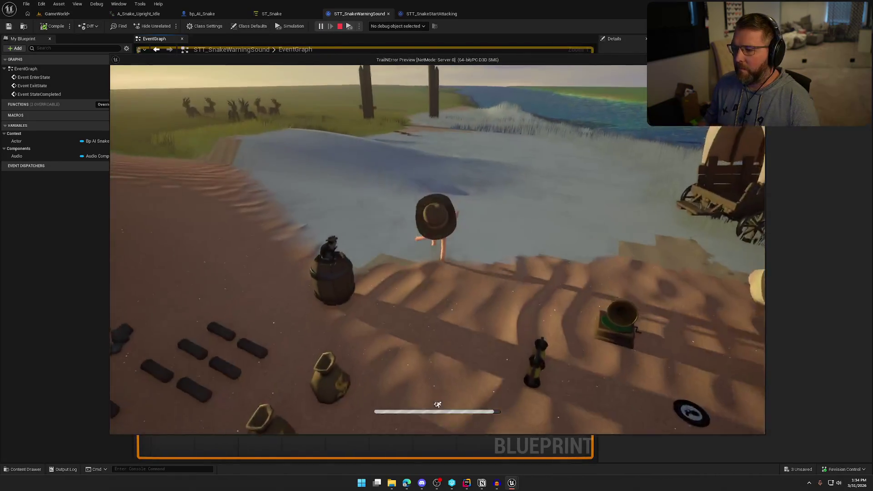
key(w)
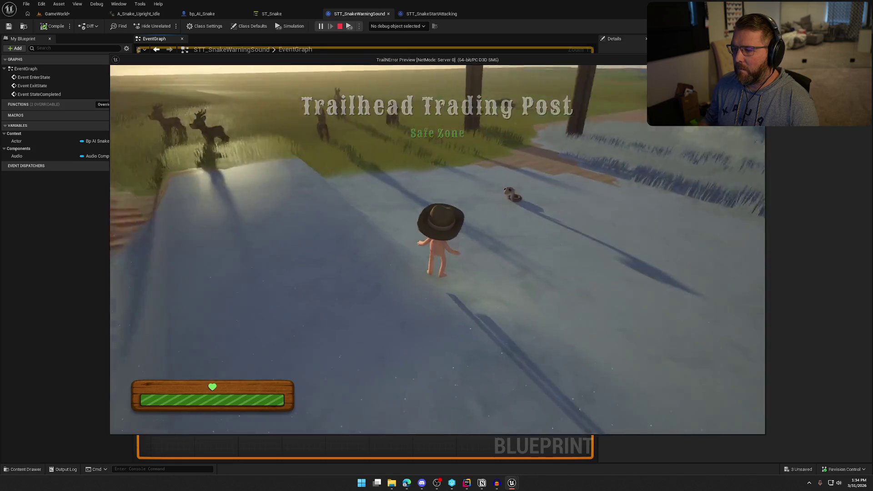
key(a)
key(w)
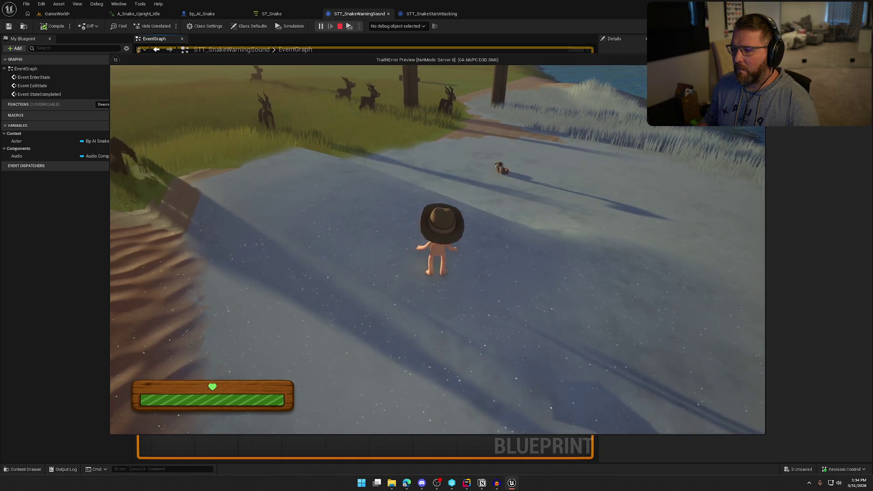
key(a)
key(Escape)
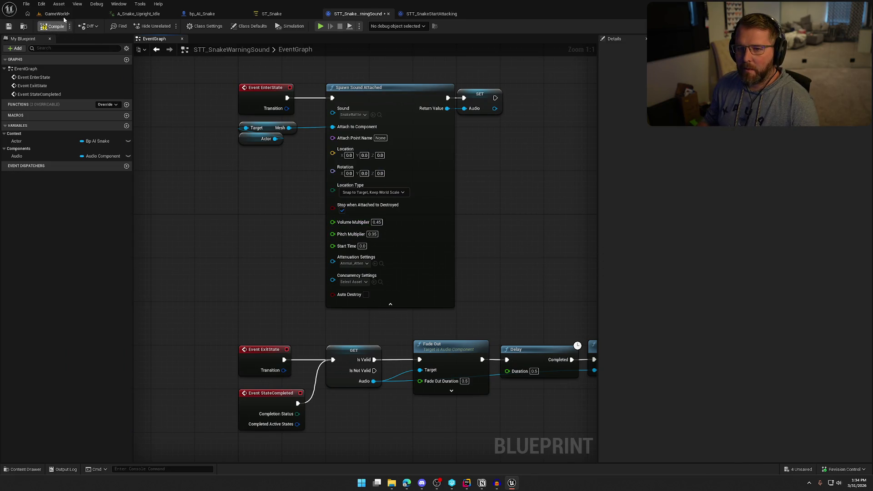
- Play-test by walking off the road through the grass to the snake, then stop the session
key(alt+p)
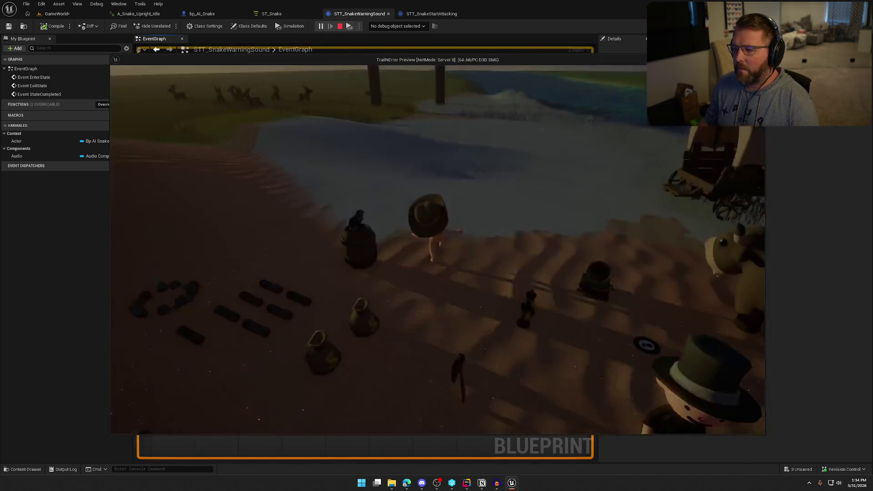
key(shift+w)
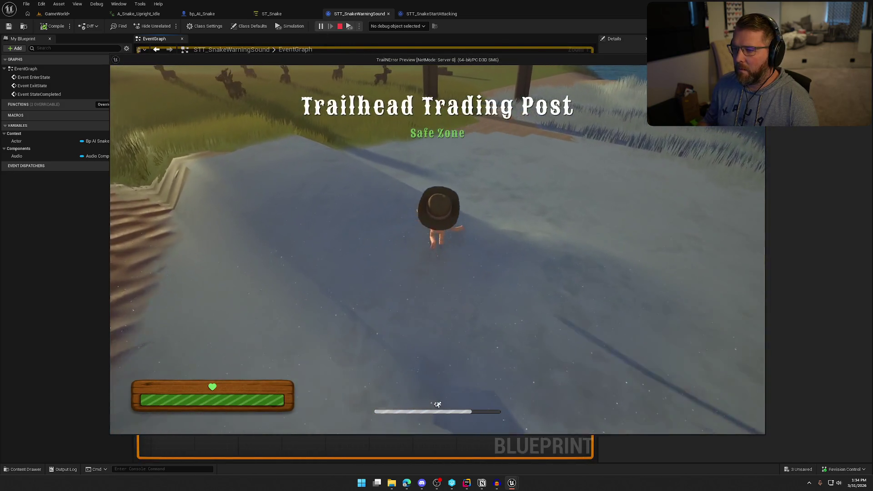
key(w)
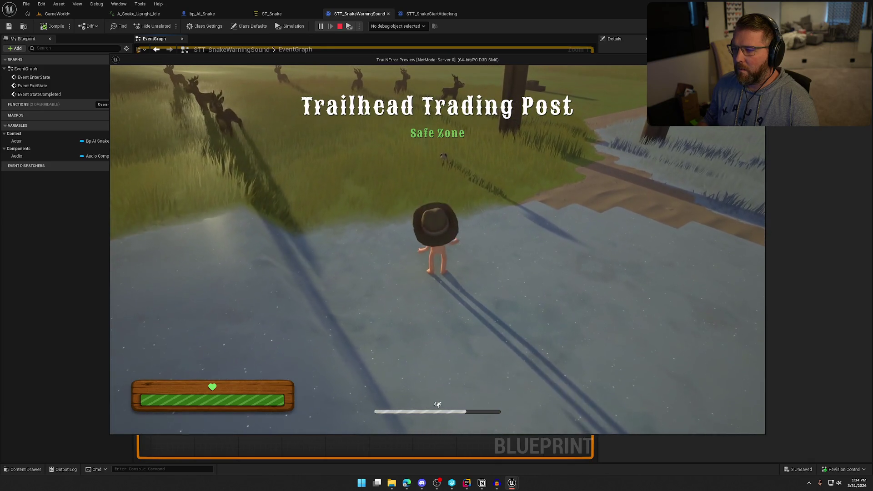
key(w)
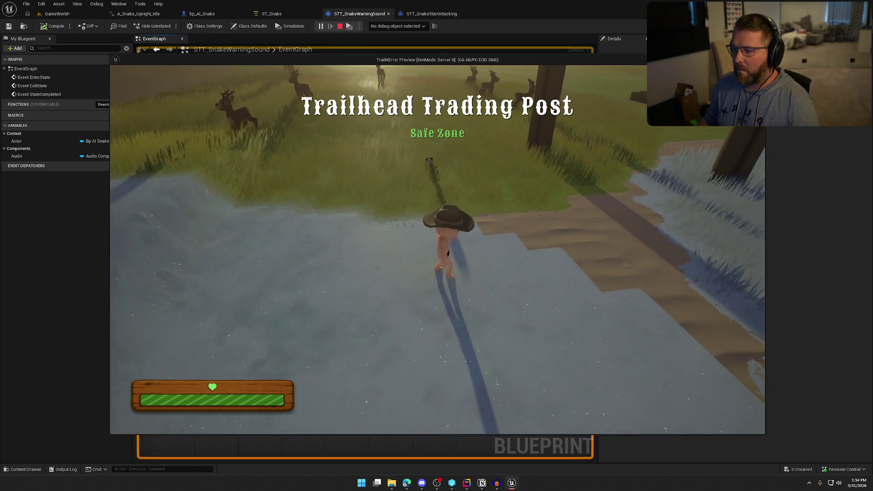
key(w)
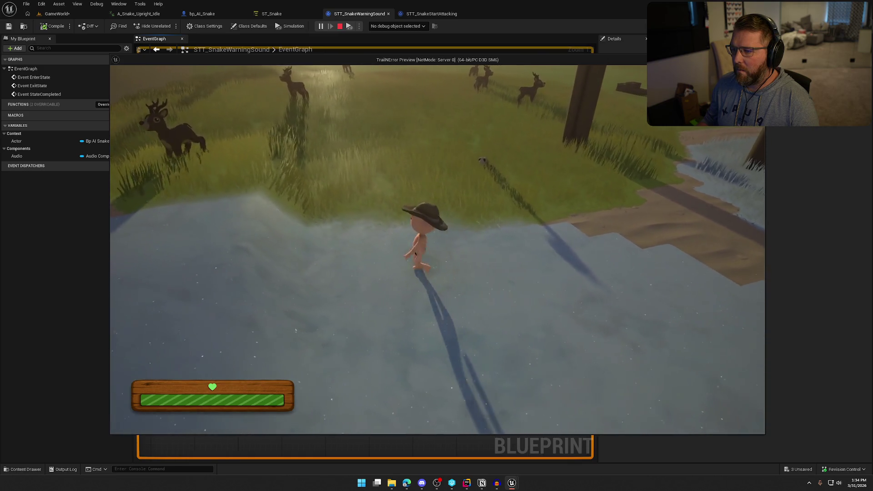
key(w)
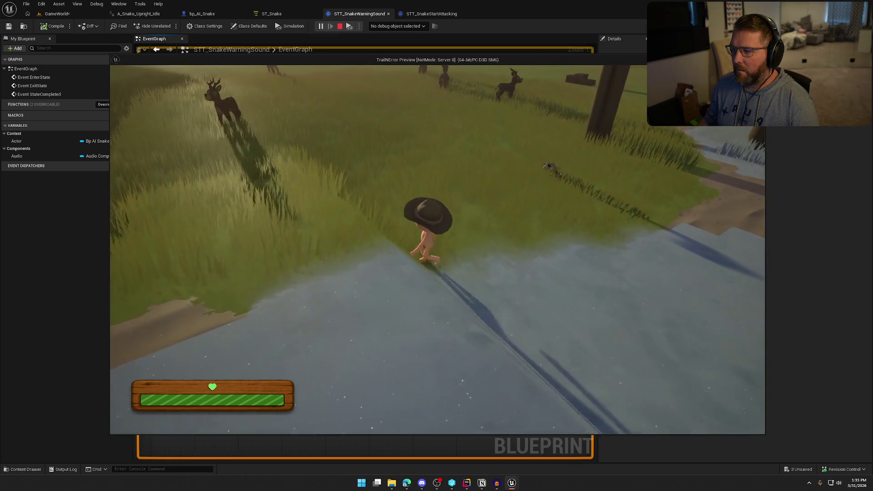
key(w)
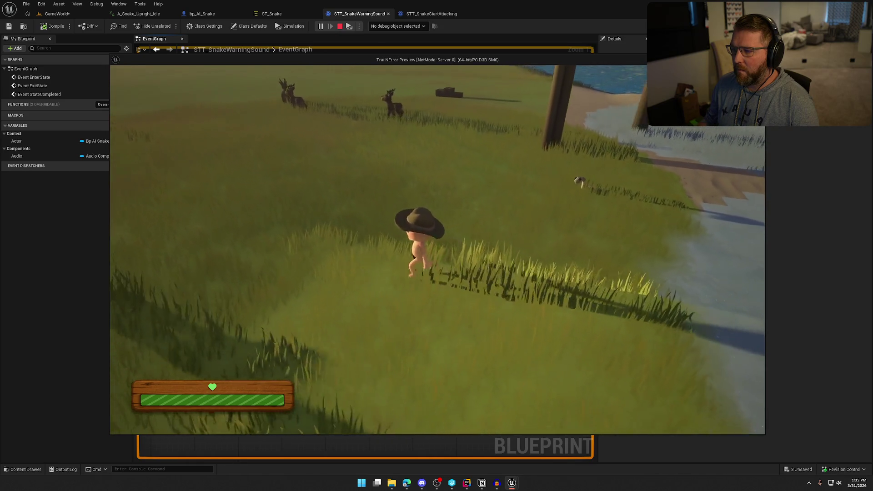
key(w)
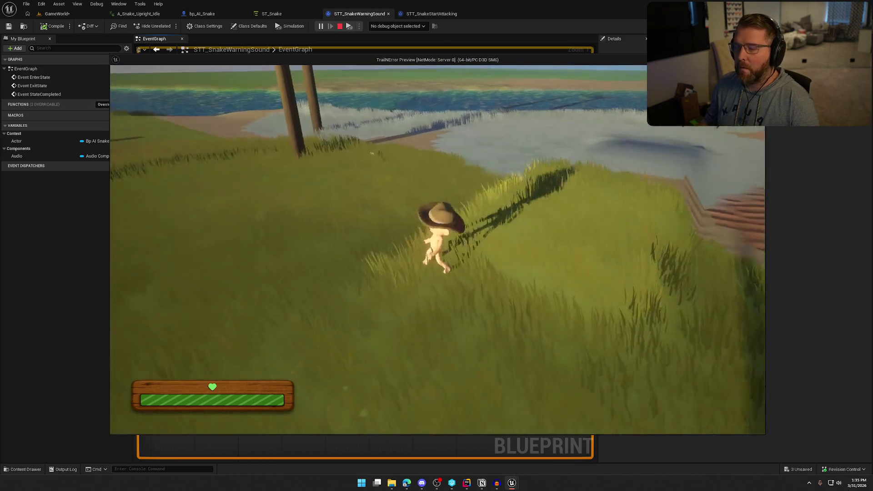
key(shift)
key(w)
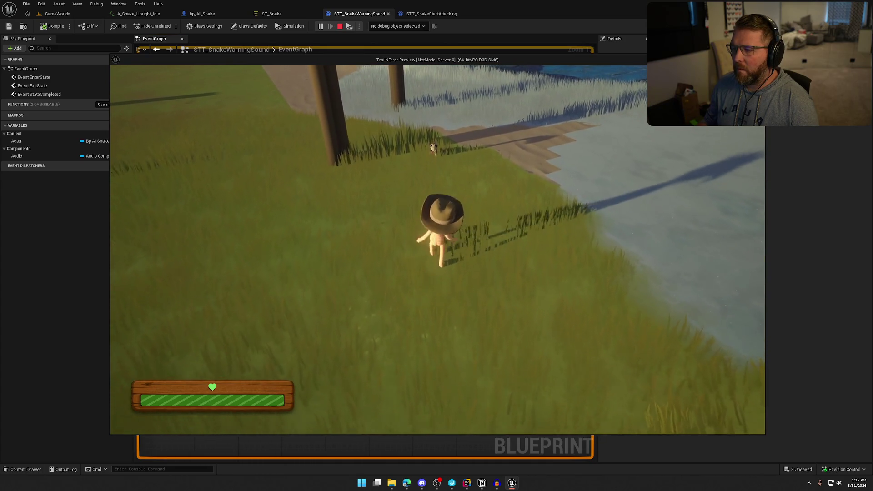
key(s)
key(shift)
key(w)
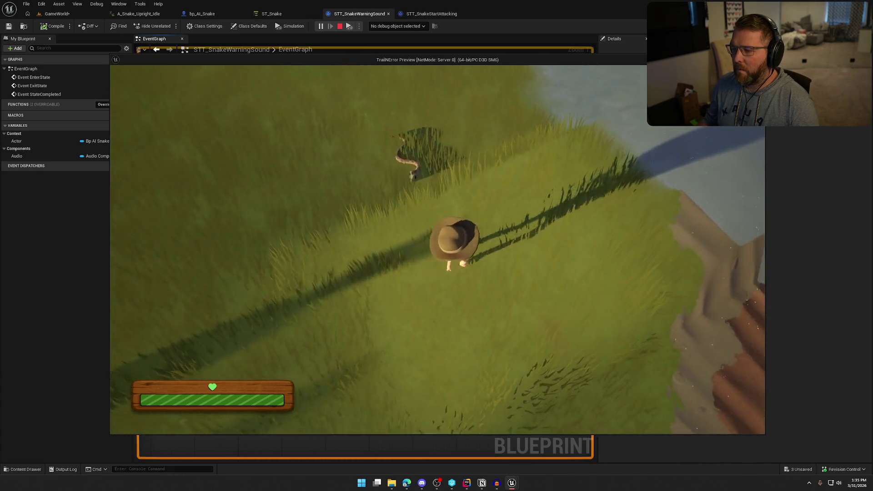
key(shift)
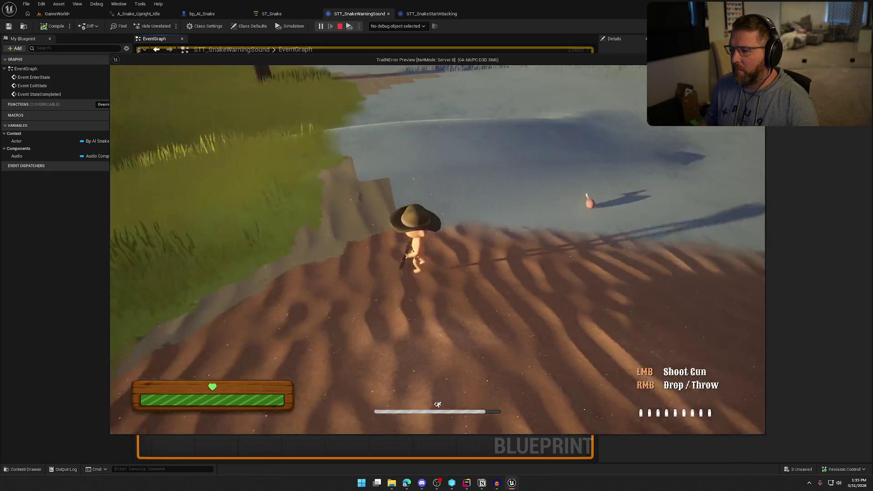
key(Escape)
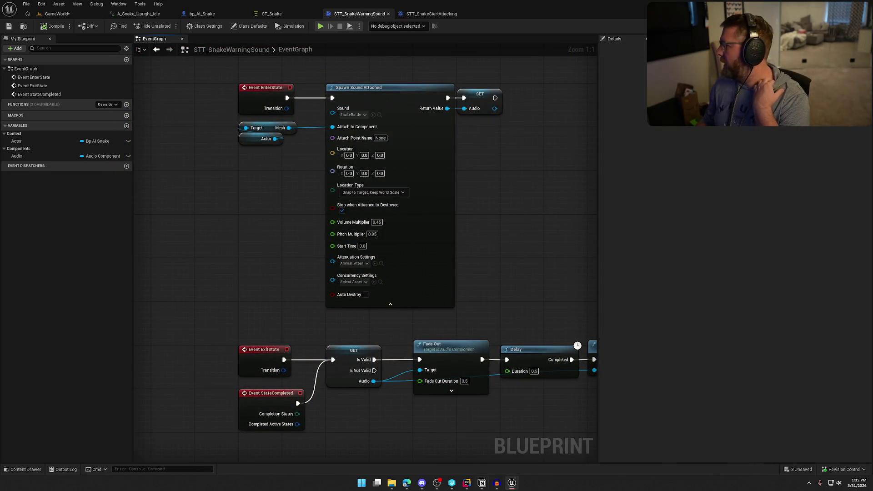
- Close the A_Snake_Upright_Idle, bp_AI_Snake, ST_Snake and STT_SnakeStartAttacking tabs, then bring up the To Do list
middle_click(162, 12)
middle_click(162, 13)
middle_click(163, 12)
middle_click(162, 12)
middle_click(163, 14)
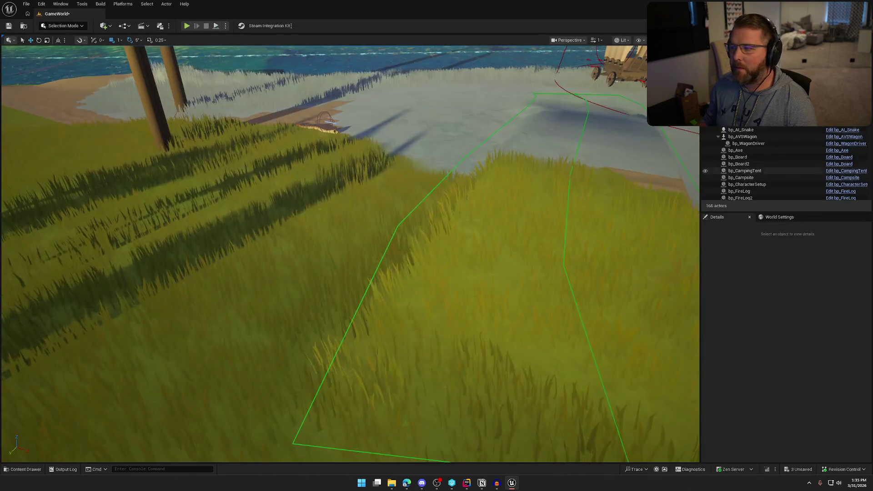
key(alt+Tab)
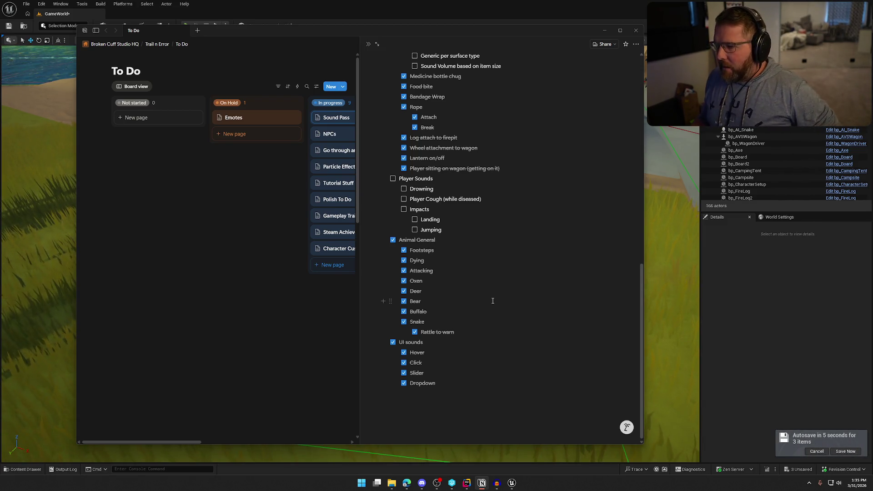
- Scroll the Sound Pass checklist to find Player Sounds > Drowning, then minimize Notion
scroll(488, 260, up, 3)
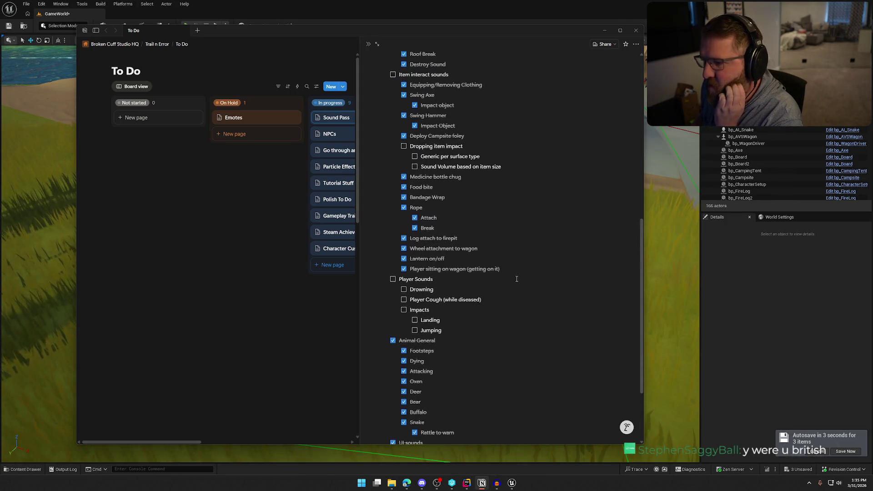
scroll(527, 281, up, 6)
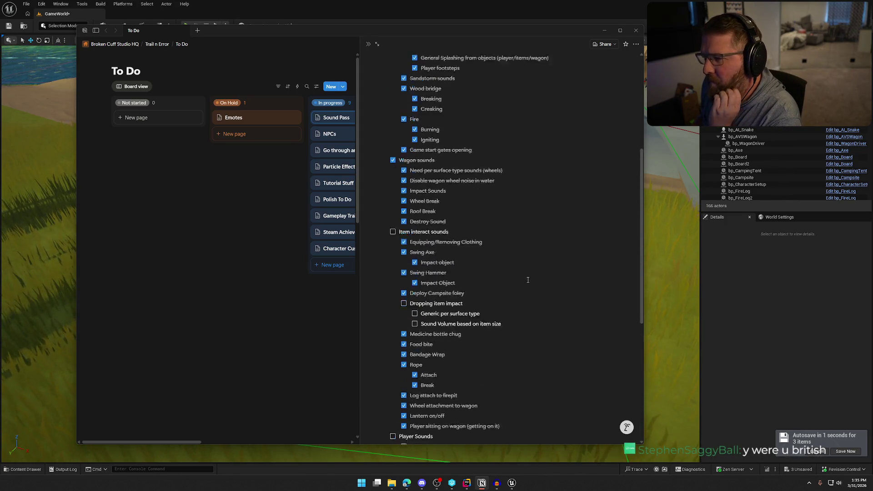
scroll(528, 280, up, 1)
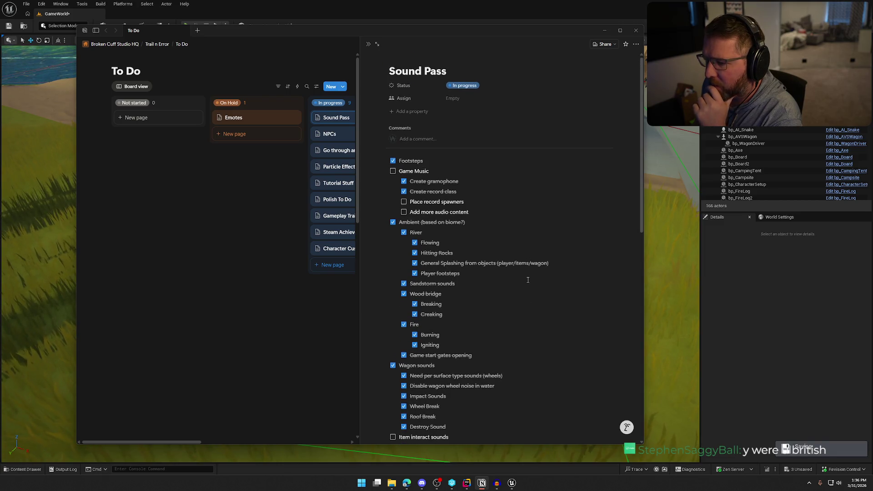
scroll(528, 280, down, 8)
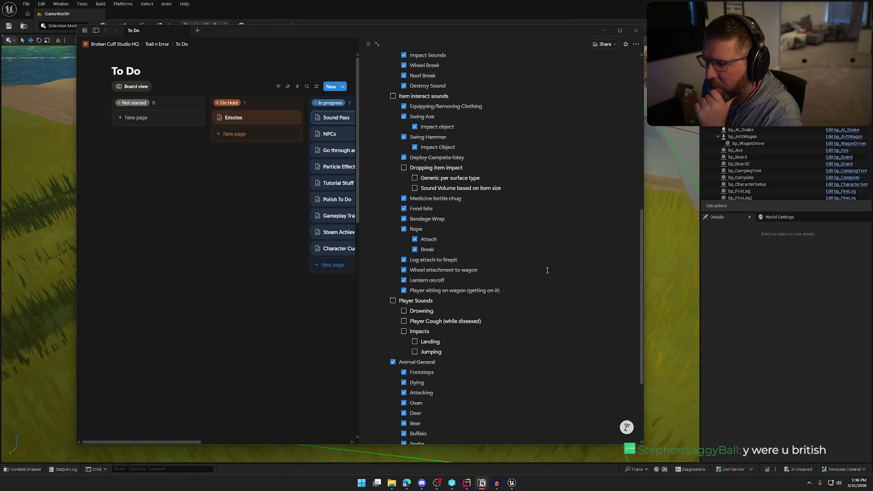
scroll(548, 271, down, 3)
scroll(554, 275, up, 2)
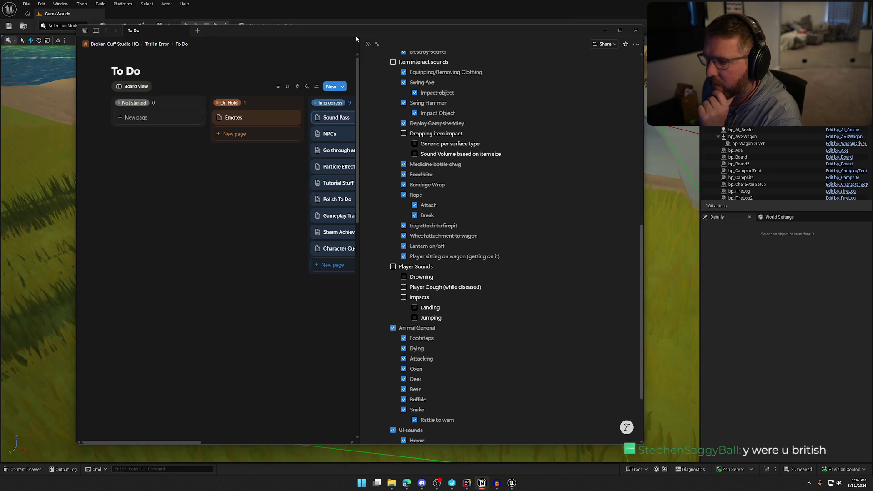
click(12, 295)
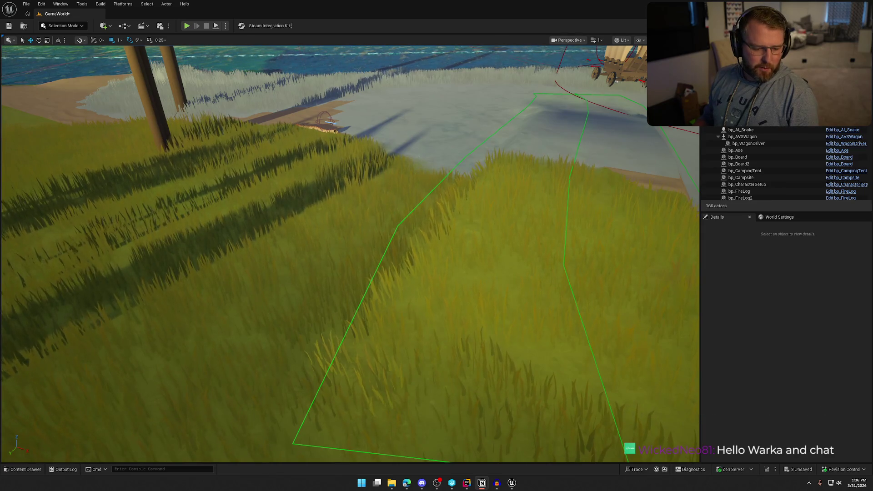
- Search Splice for drowning sounds and audition the first five drown samples
key(alt+Tab)
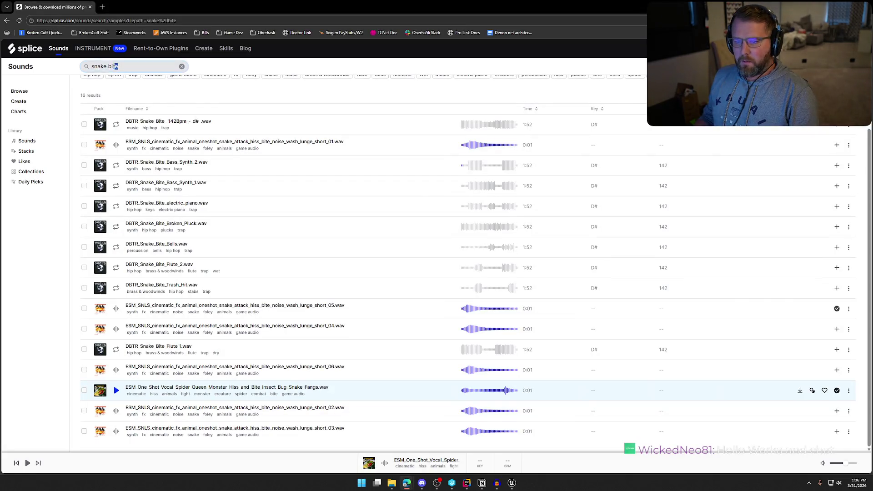
text(owning)
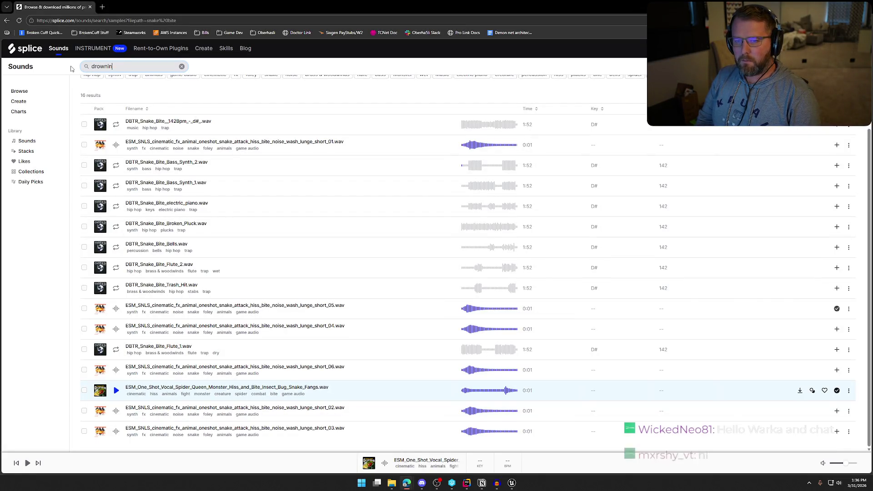
key(Return)
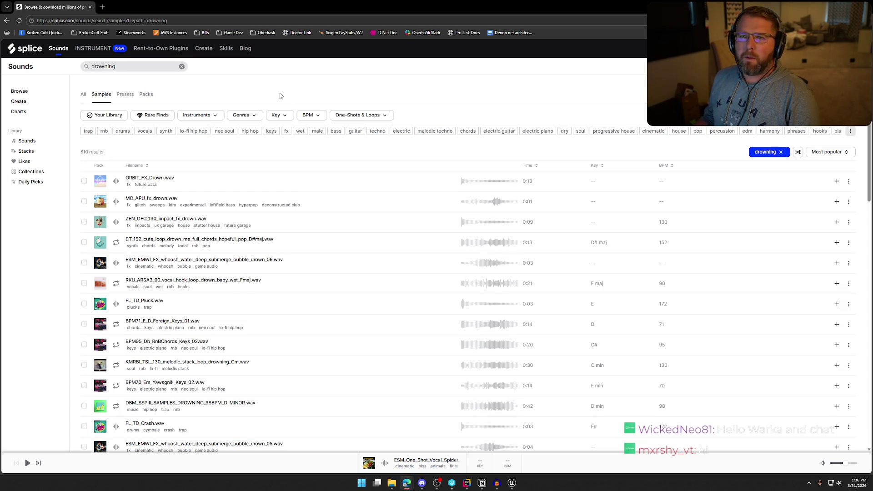
click(117, 182)
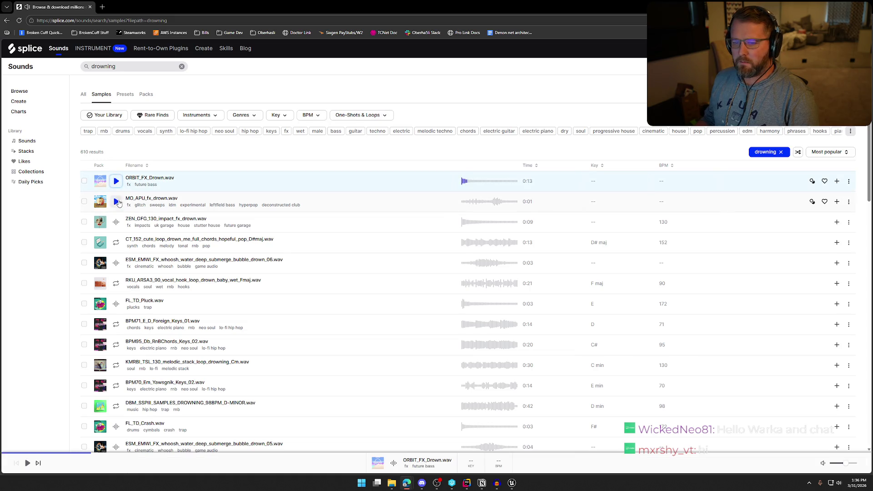
click(117, 201)
click(116, 222)
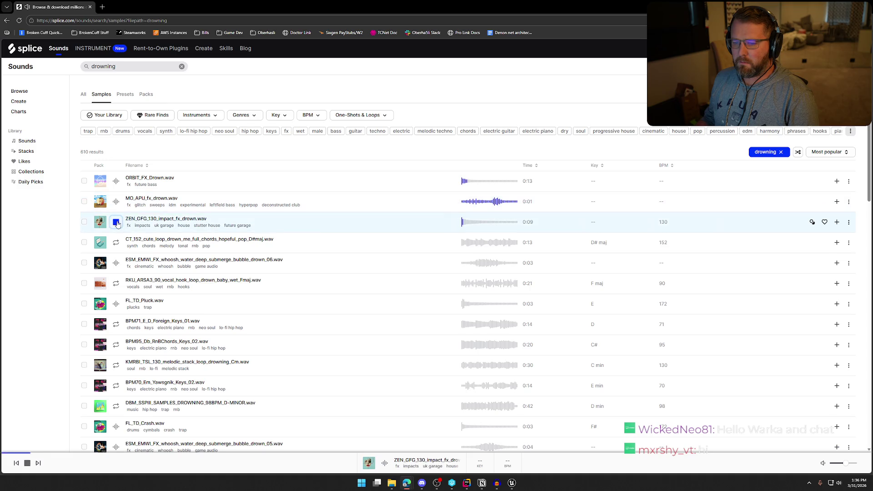
click(116, 242)
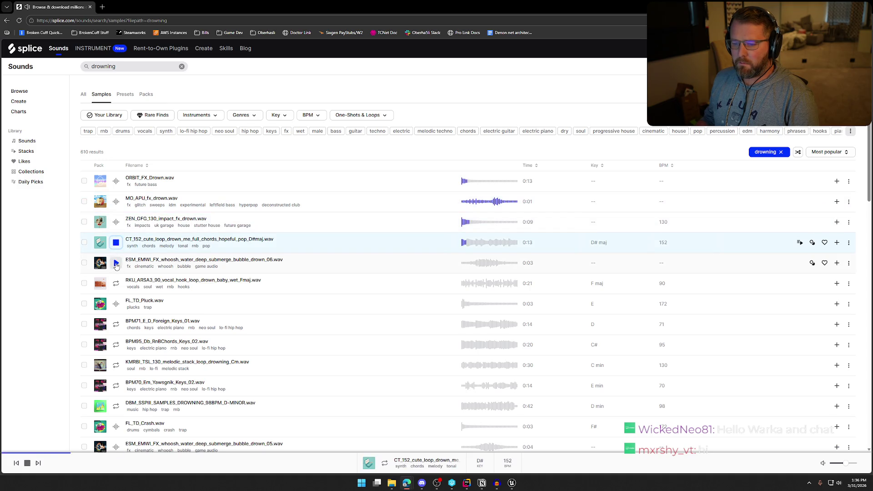
click(117, 263)
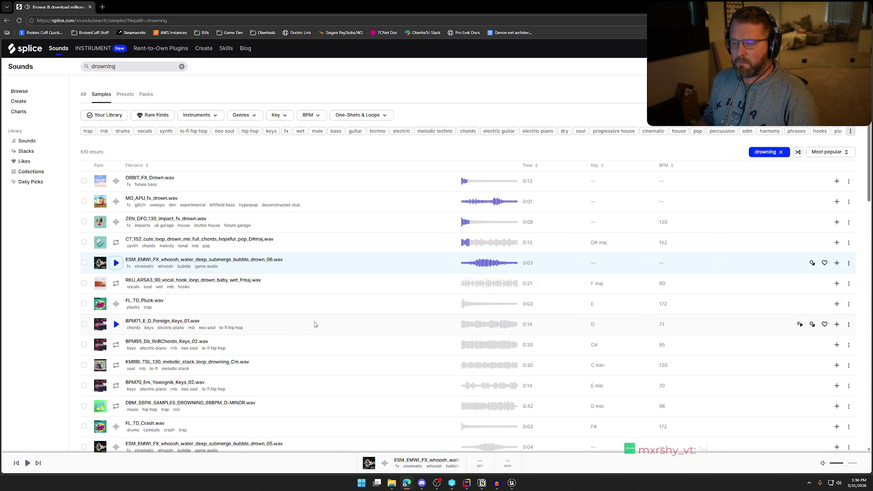
- Audition further drowning results, then replay the deep underwater bubble drown sample
scroll(285, 271, down, 2)
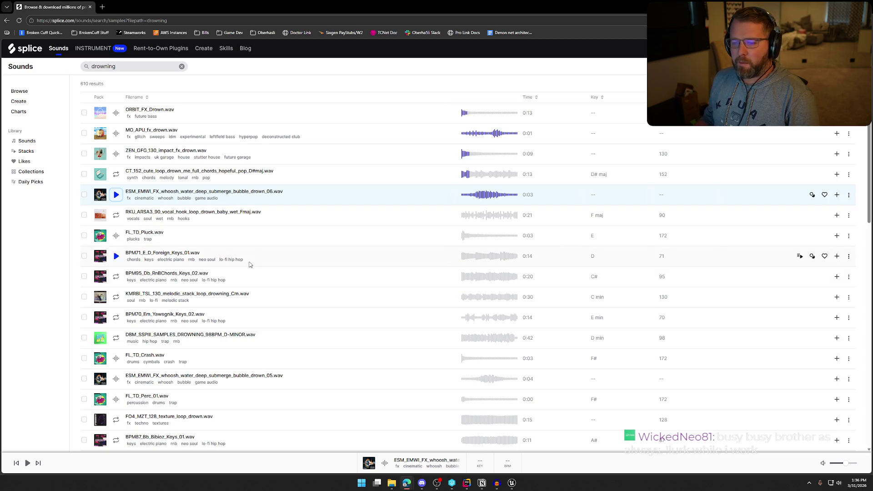
click(117, 215)
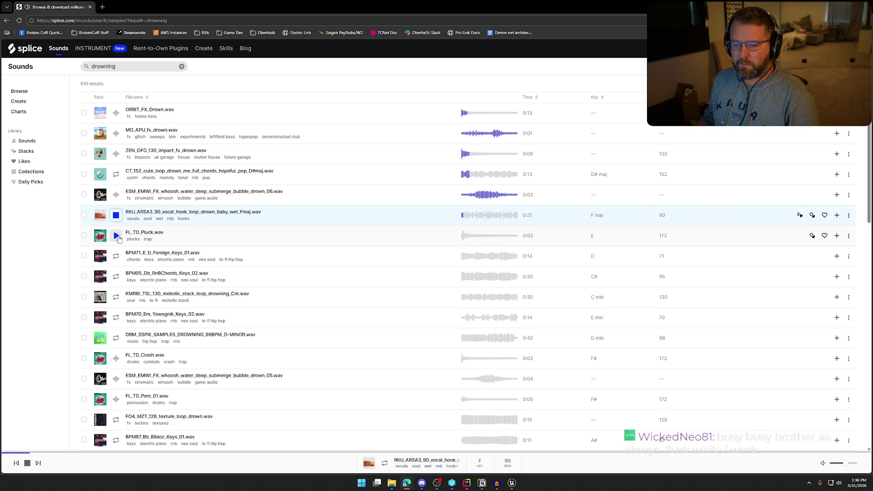
click(116, 236)
click(117, 256)
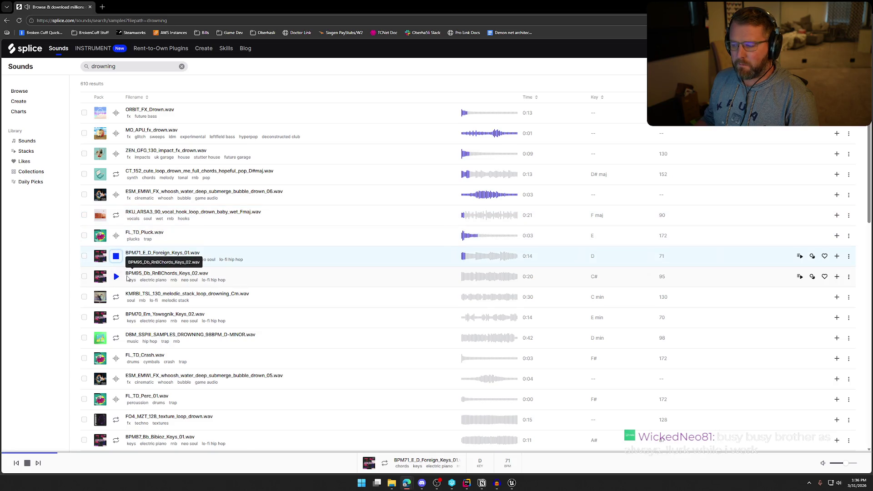
click(117, 276)
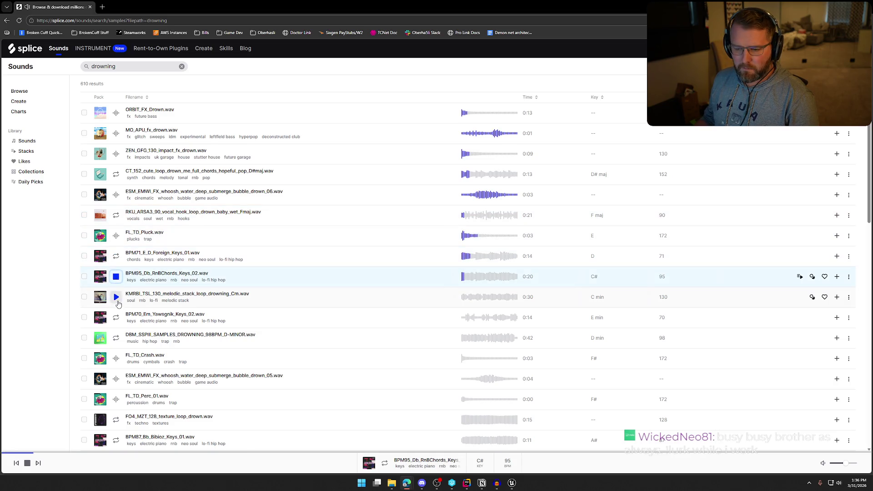
click(116, 297)
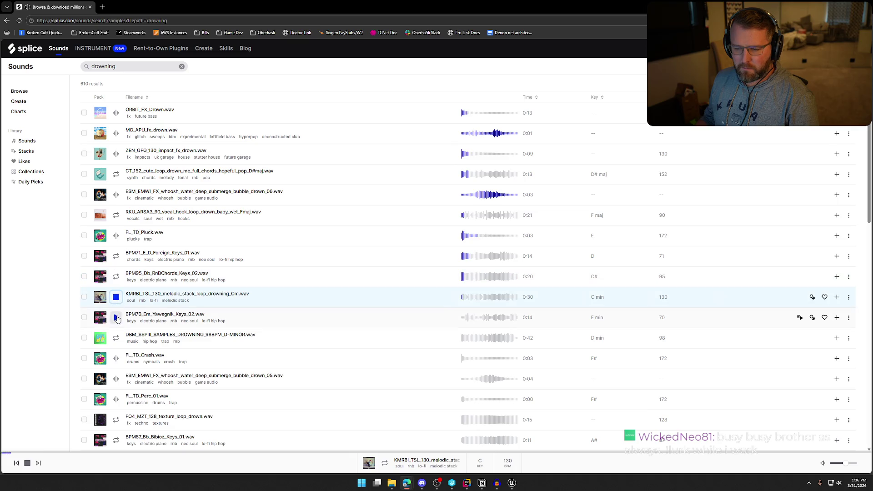
click(116, 195)
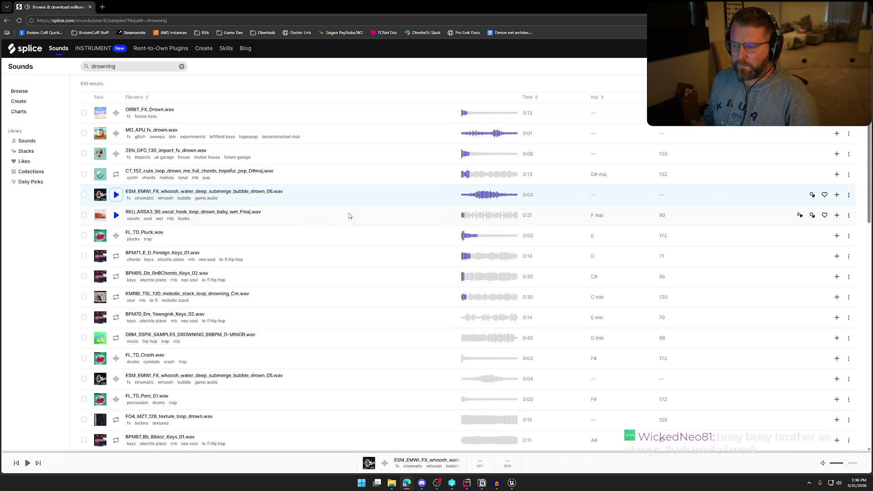
- Download ESM_EMWI_FX_whoosh_water_deep_submerge_bubble_drown_06.wav and save it as PlayerDrown
click(837, 195)
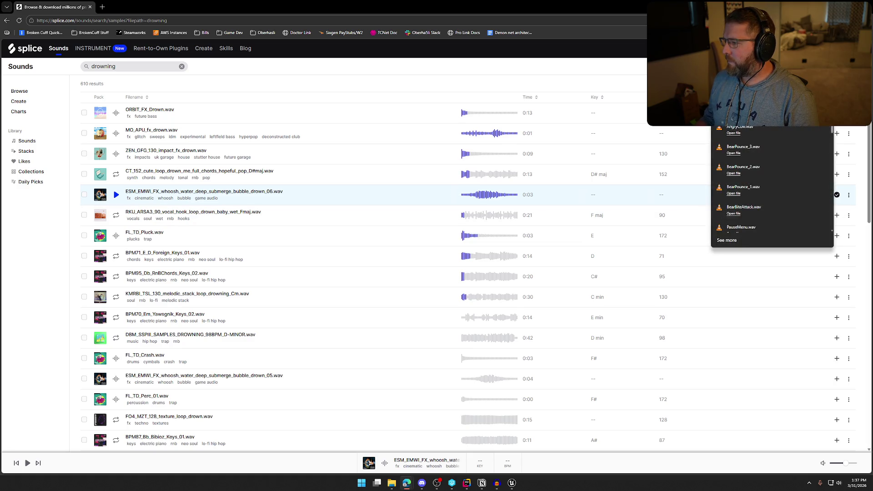
text(Pl)
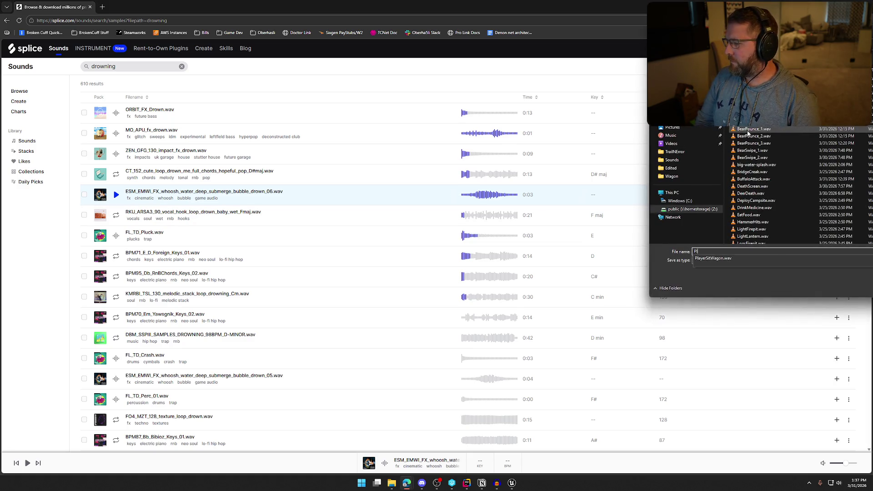
text(ayerDrown)
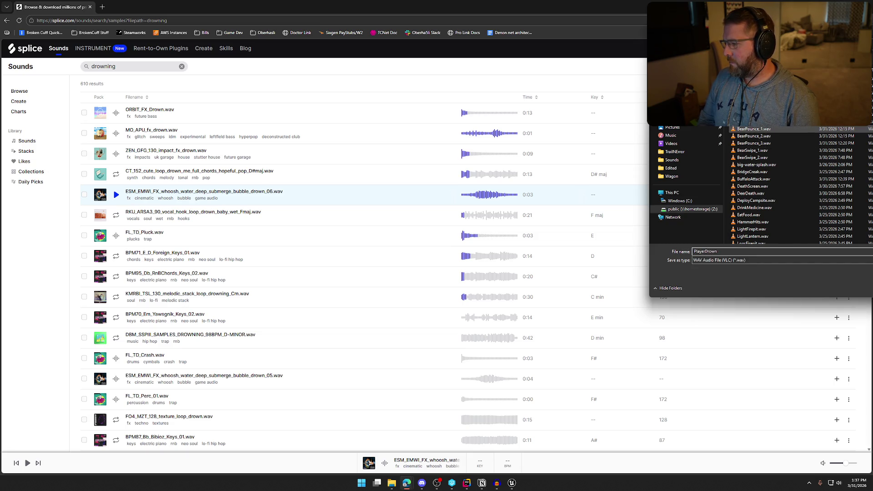
key(Return)
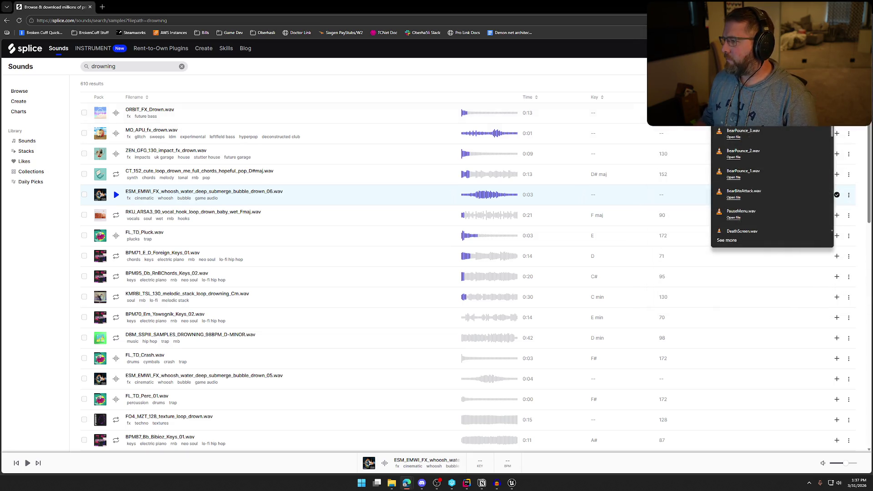
key(alt+Tab)
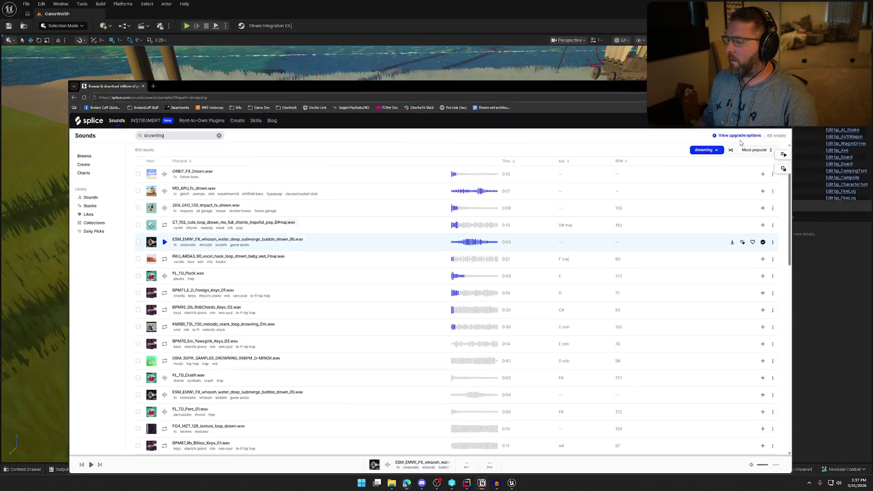
key(ctrl+space)
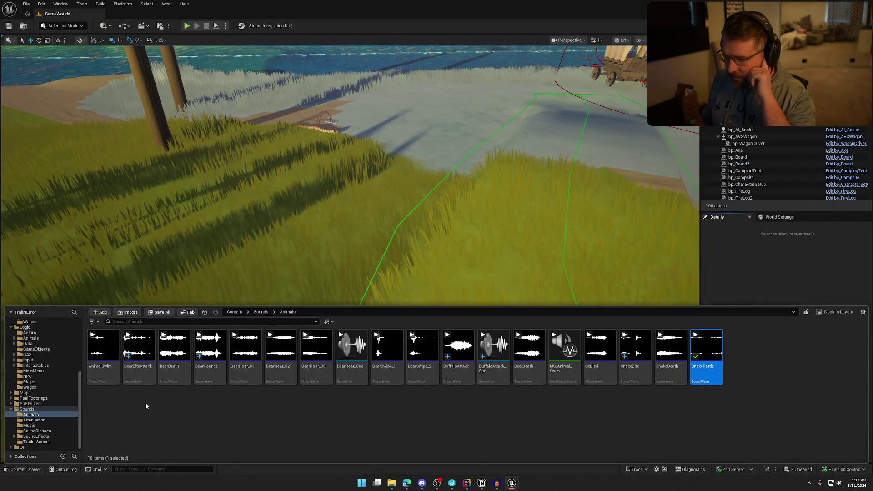
- Import PlayerDrown.wav into Content/Sounds/SoundEffects and save the new sound asset
click(35, 409)
double_click(245, 346)
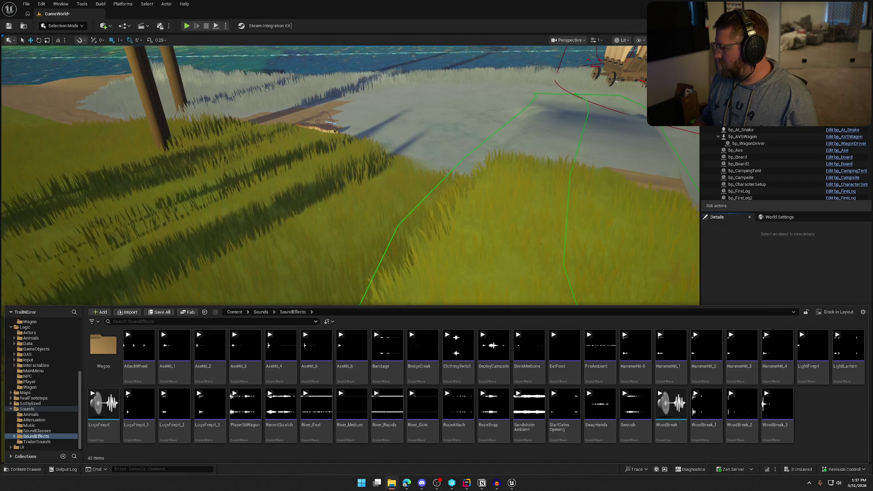
drag(799, 428, 816, 409)
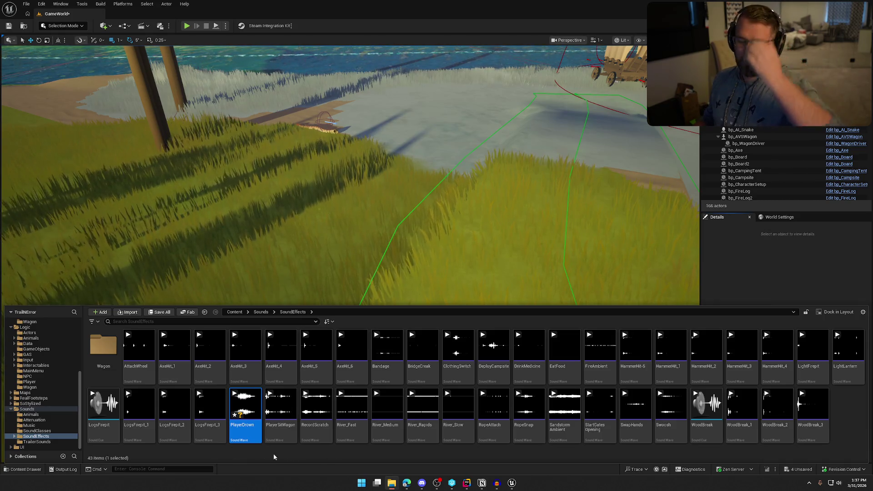
key(ctrl+space)
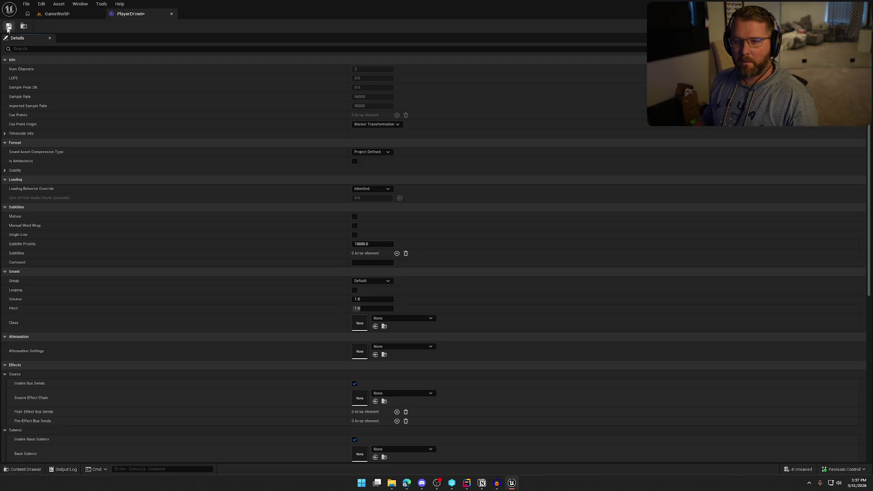
click(8, 26)
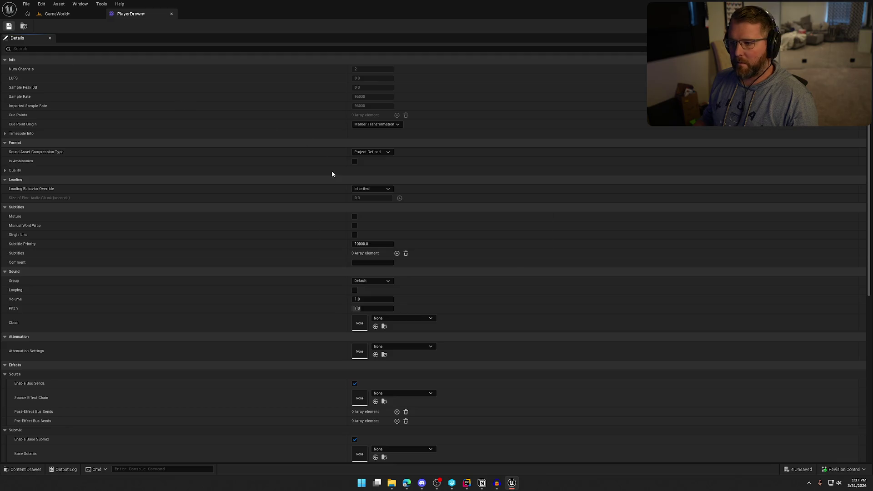
- Set PlayerDrown's Class to SFX, attenuation to Voice_Atten, virtualization to Play when Silent, then close it
click(403, 319)
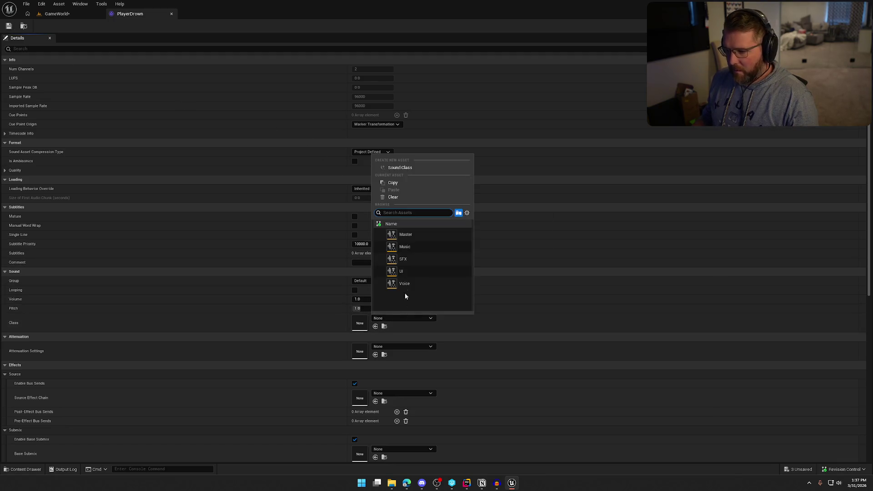
click(405, 260)
click(406, 347)
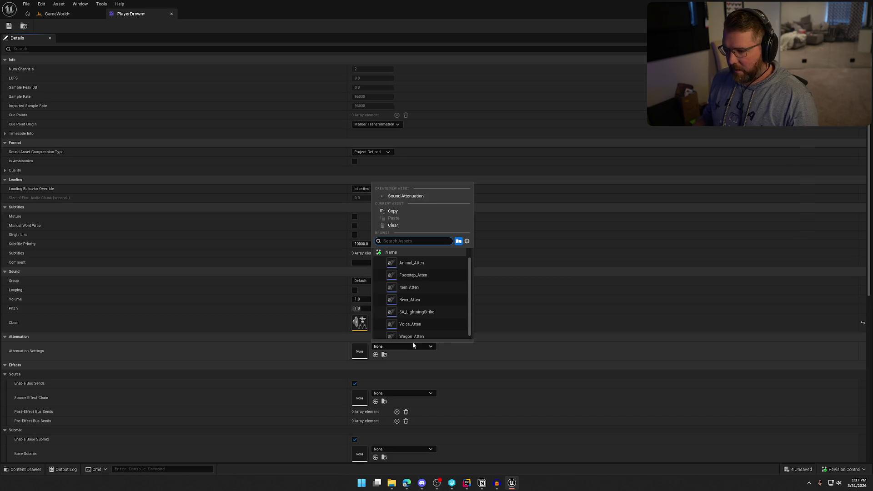
scroll(438, 307, down, 1)
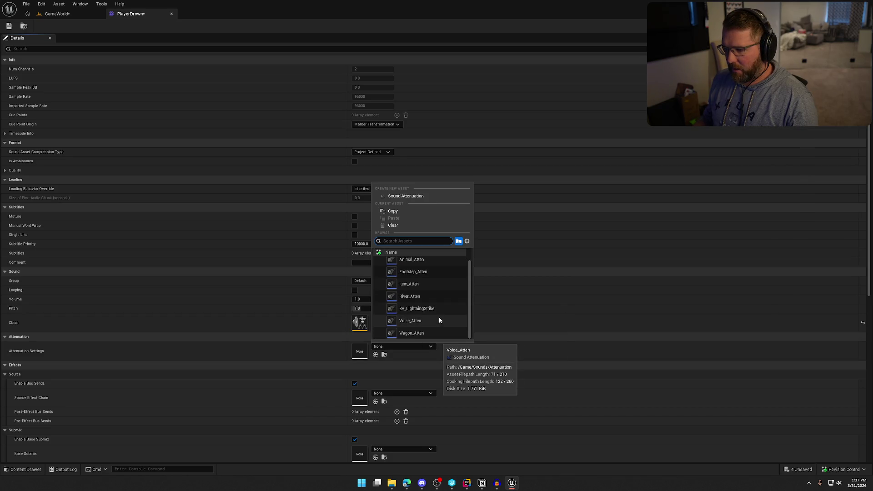
click(439, 320)
scroll(351, 366, down, 1)
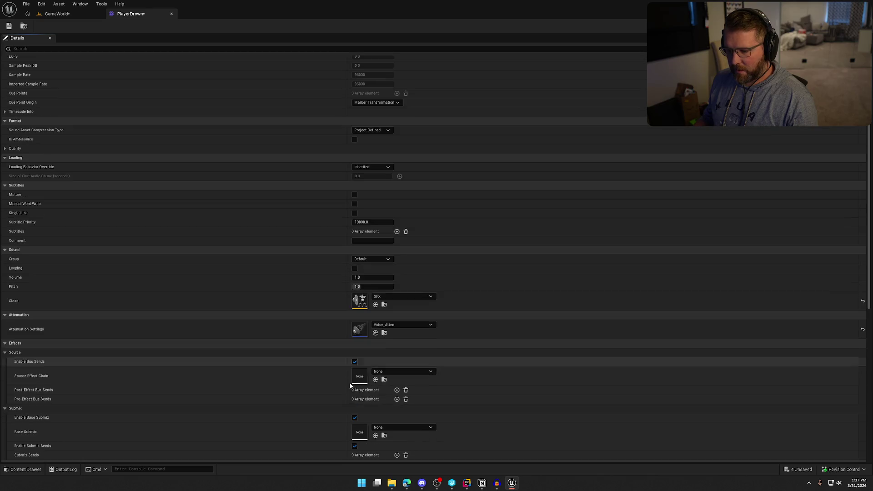
scroll(348, 430, down, 3)
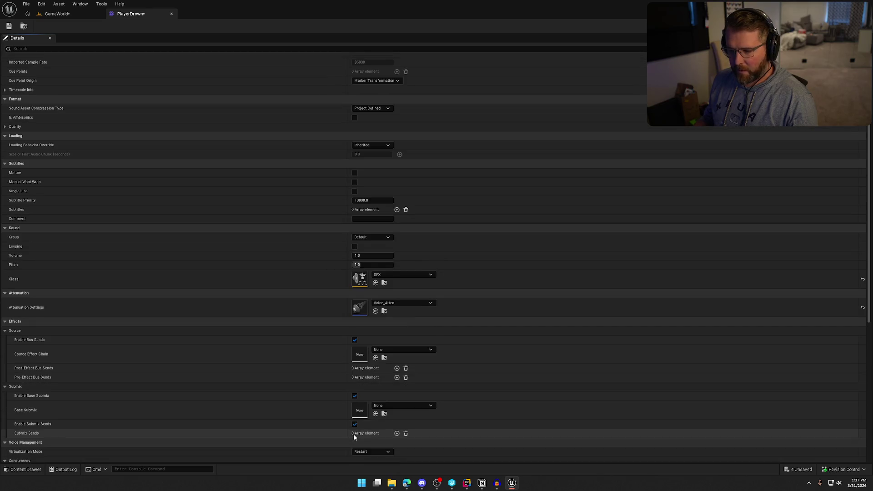
click(372, 397)
click(368, 409)
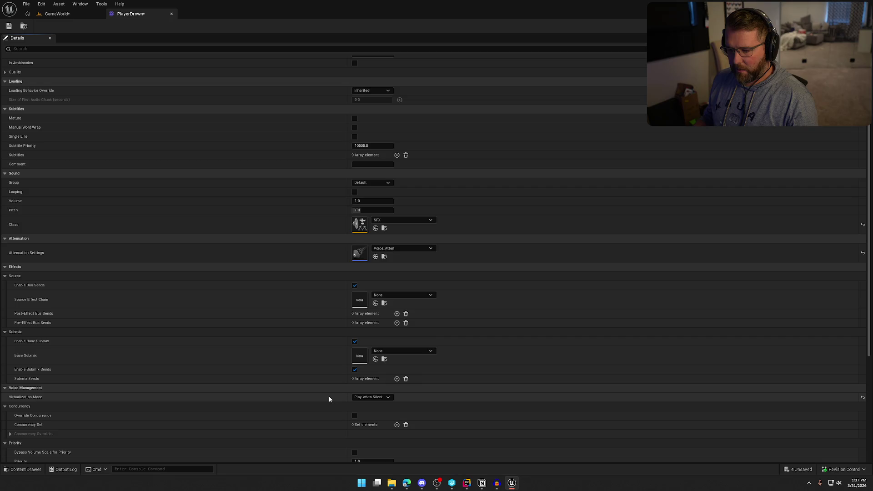
scroll(331, 400, down, 2)
scroll(332, 405, down, 7)
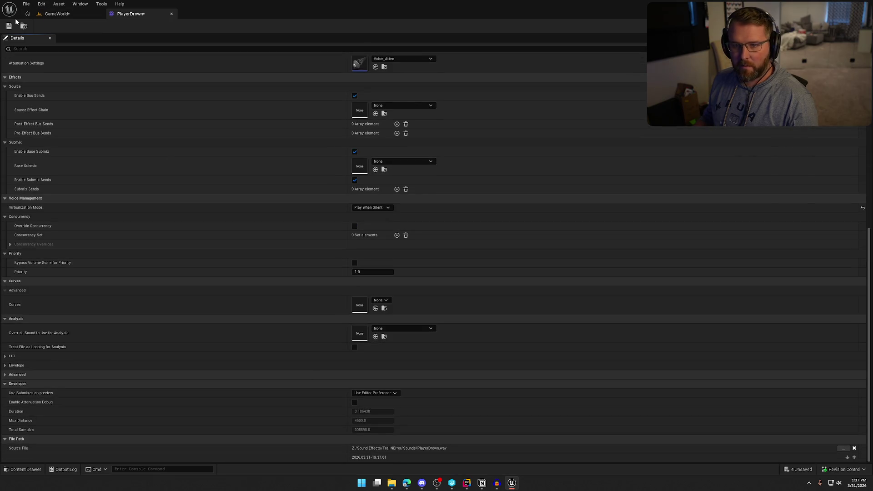
click(172, 13)
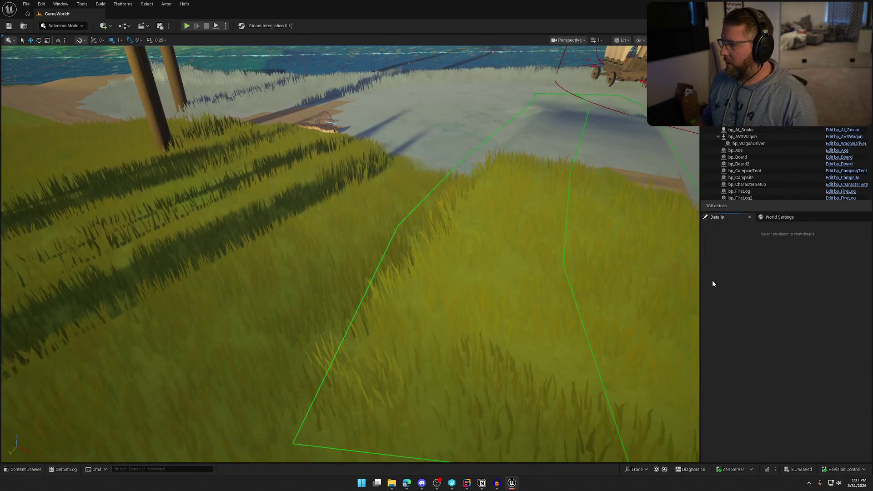
- Delete the snake actor from the level near the wagon
drag(437, 295, 437, 266)
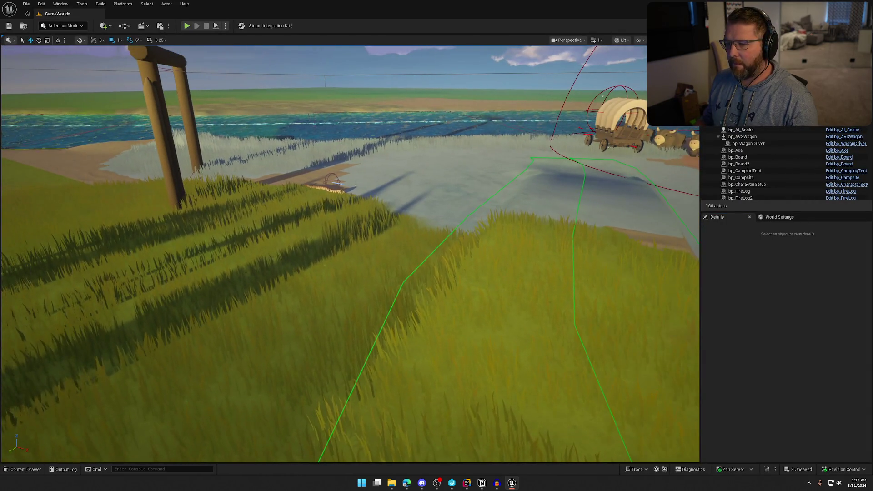
click(335, 186)
key(Delete)
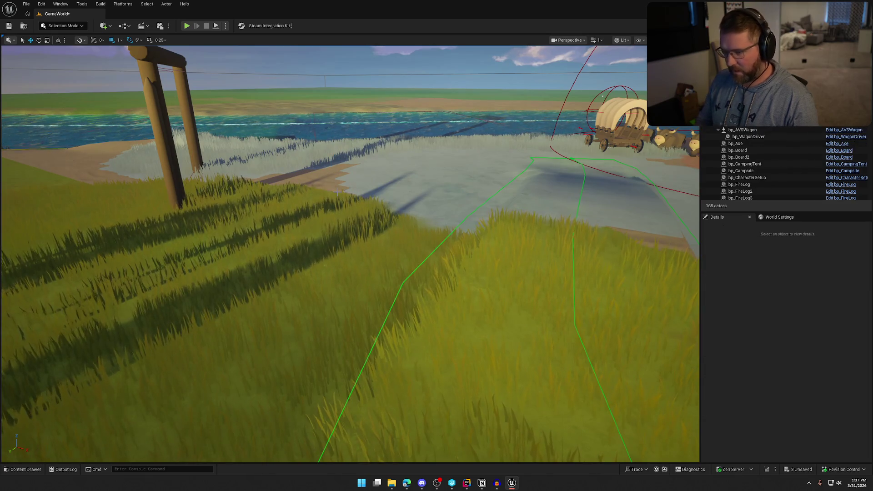
drag(360, 229, 385, 250)
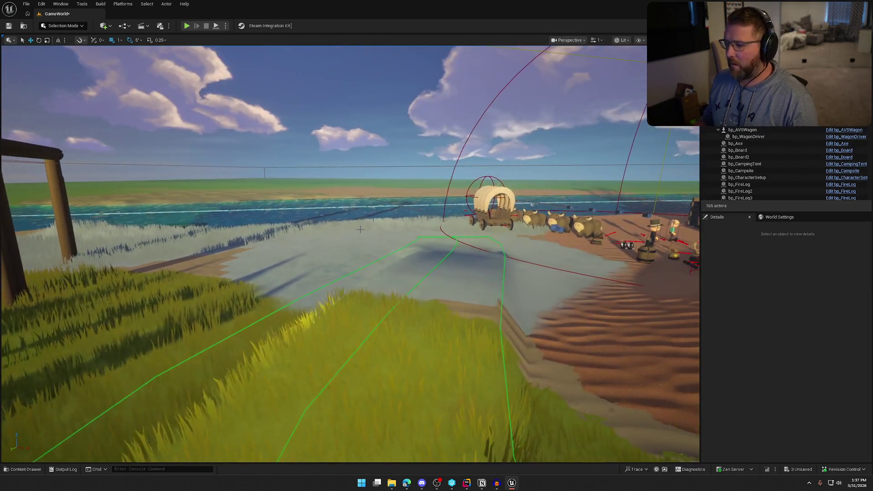
- Open bp_Player from Logic/Player and close its InitVOIP and CheckDestroyClothes graphs
key(ctrl+space)
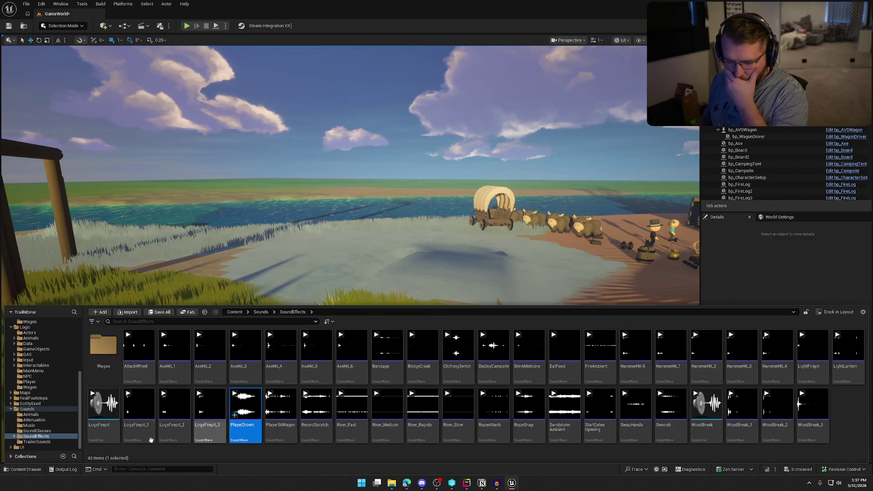
click(37, 409)
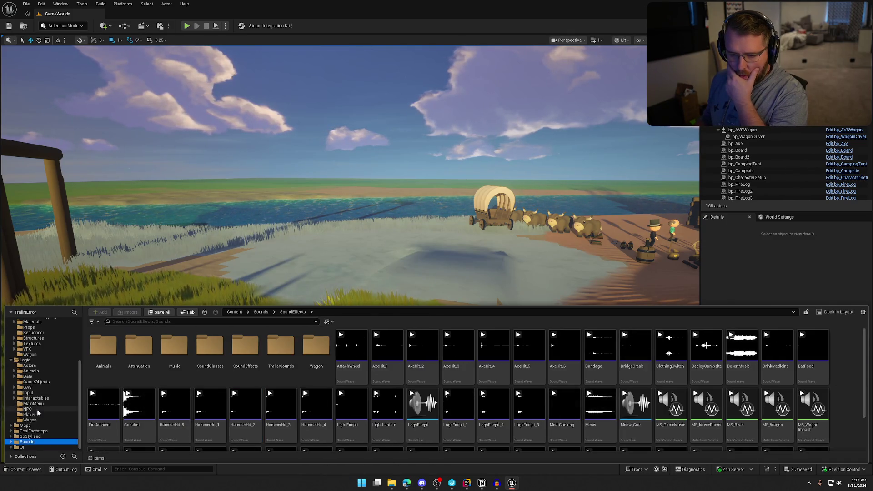
scroll(37, 408, up, 2)
click(30, 414)
double_click(153, 338)
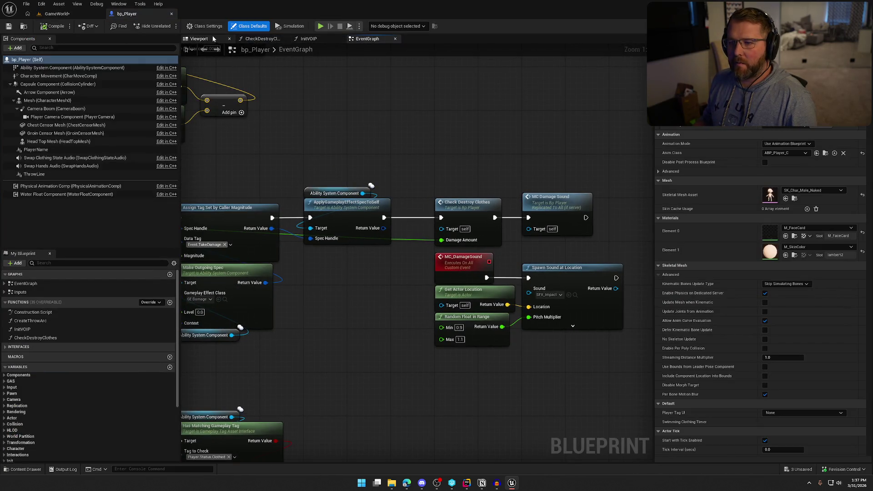
click(340, 39)
click(283, 39)
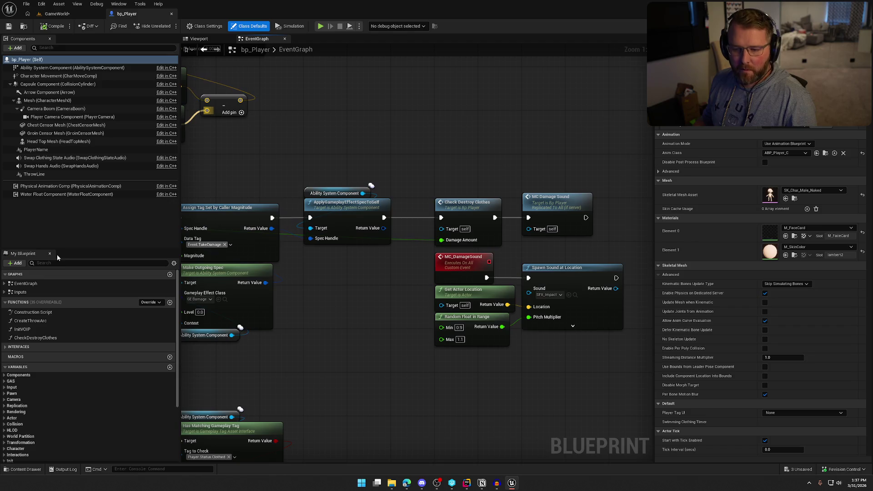
- Jump to the StaminaChanged event and inspect its Drowning death reason and Dead tag nodes
click(4, 283)
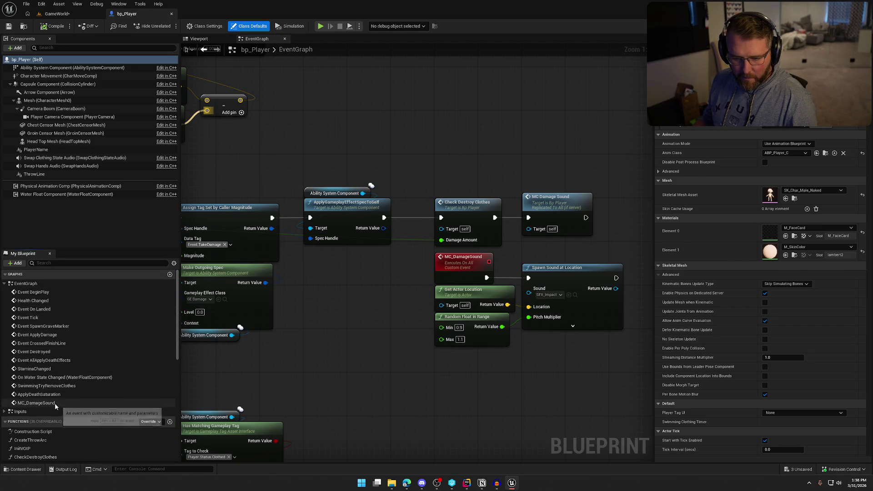
double_click(32, 369)
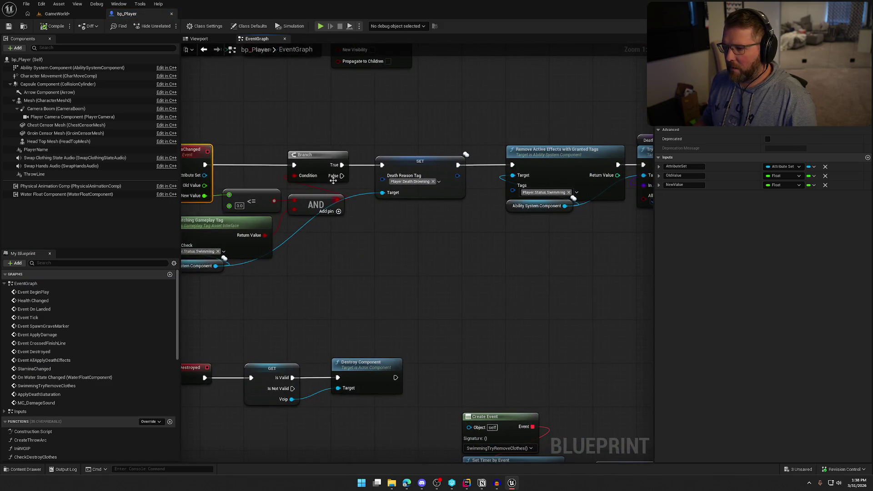
mouse_move(402, 276)
mouse_down()
mouse_move(599, 277)
mouse_move(425, 279)
mouse_move(354, 304)
mouse_up()
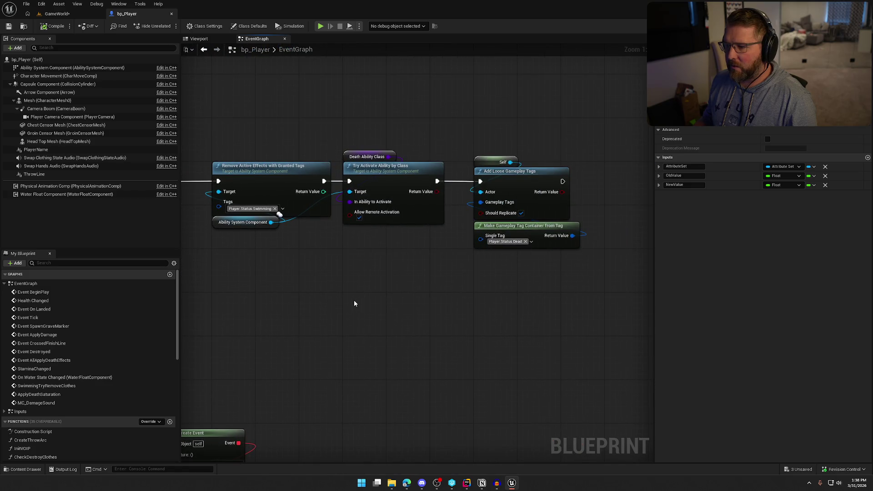
mouse_move(436, 290)
mouse_down()
mouse_move(381, 281)
mouse_move(382, 374)
mouse_move(446, 265)
mouse_move(411, 239)
mouse_up()
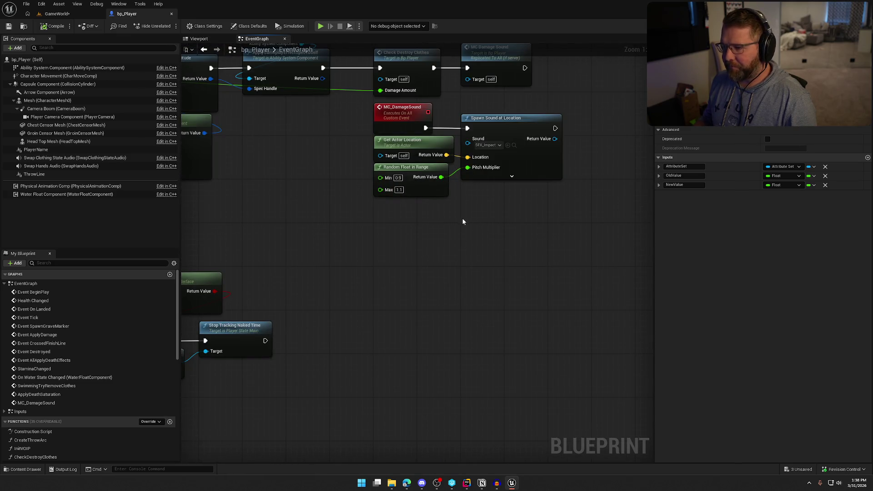
- Add a Sound input to MC_DamageSound feeding Spawn Sound at Location, with callers passing SFX_Impact
mouse_move(442, 222)
mouse_down()
mouse_move(371, 135)
mouse_move(377, 157)
mouse_up()
drag(473, 144, 409, 133)
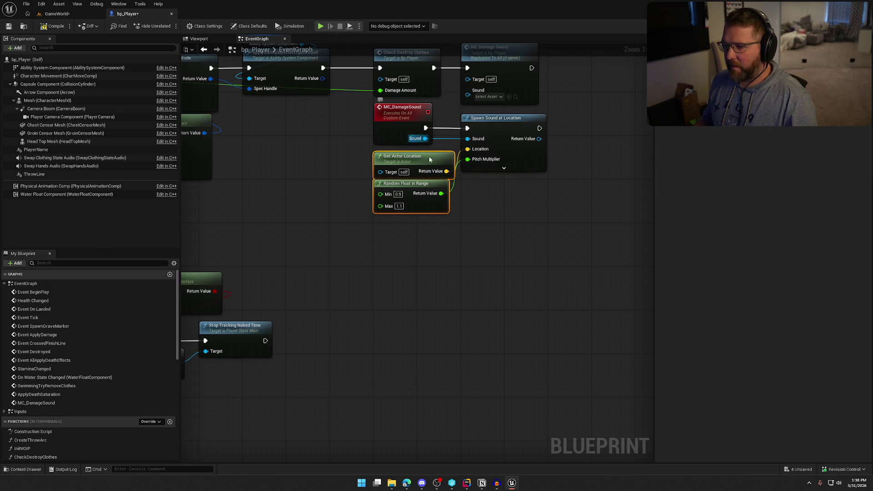
click(487, 97)
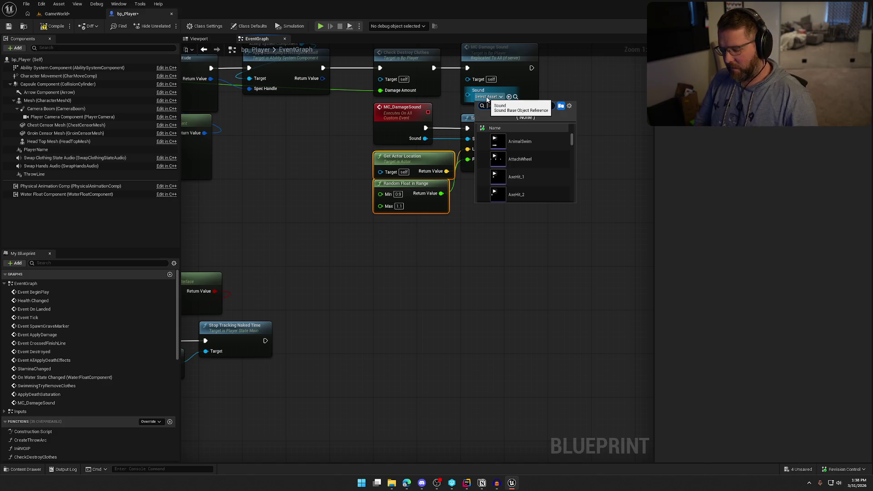
text(sma)
click(453, 286)
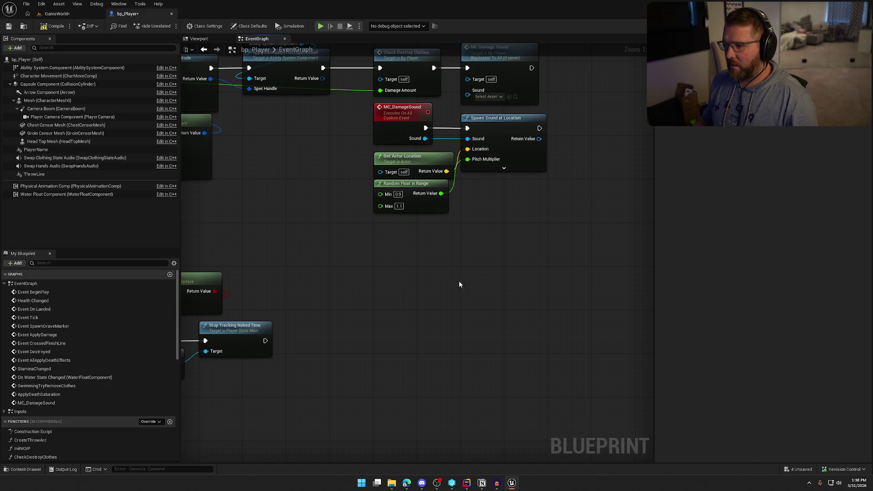
key(ctrl+z)
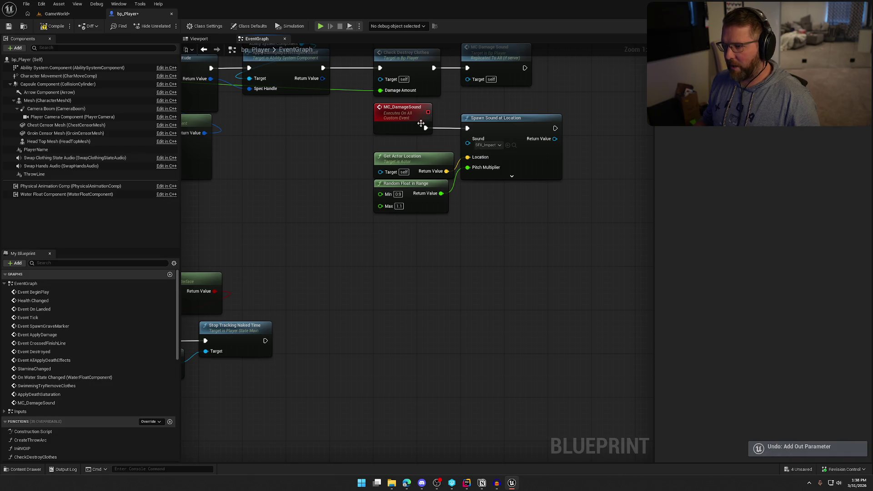
key(ctrl+y)
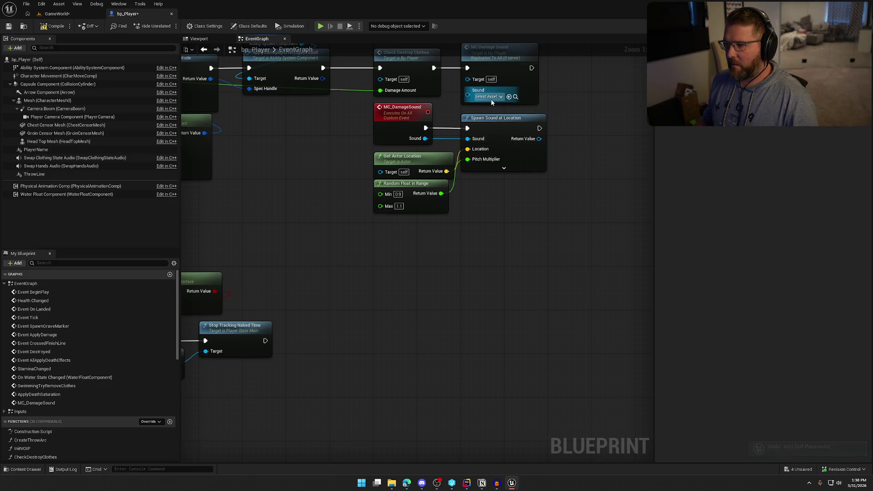
click(492, 97)
text(impa)
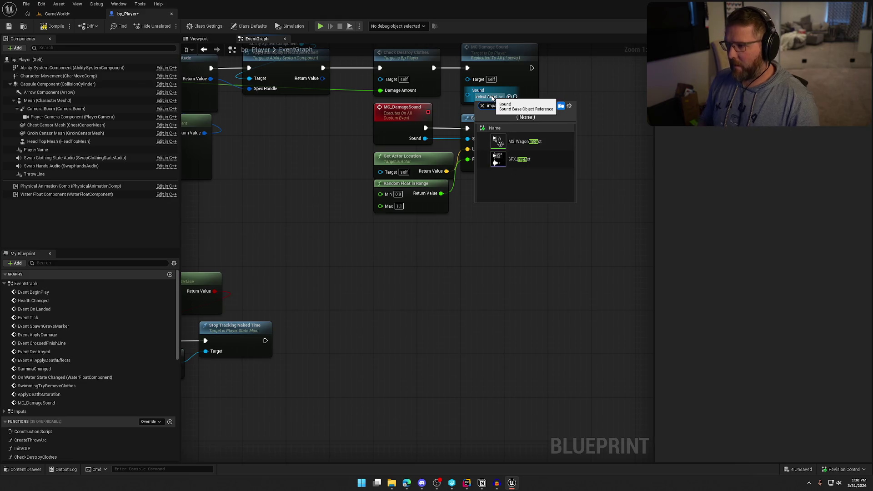
click(539, 161)
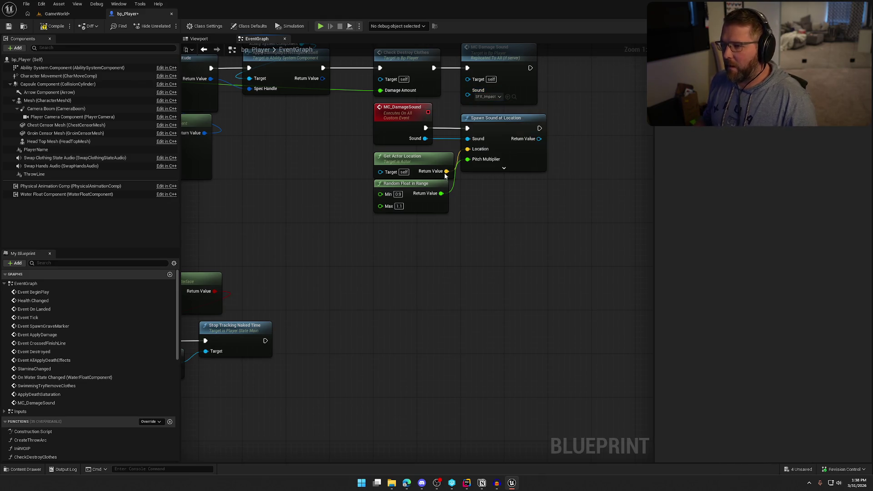
- Rename the MC_DamageSound event to MC_PlayerSound and select its nodes
click(410, 122)
key(F2)
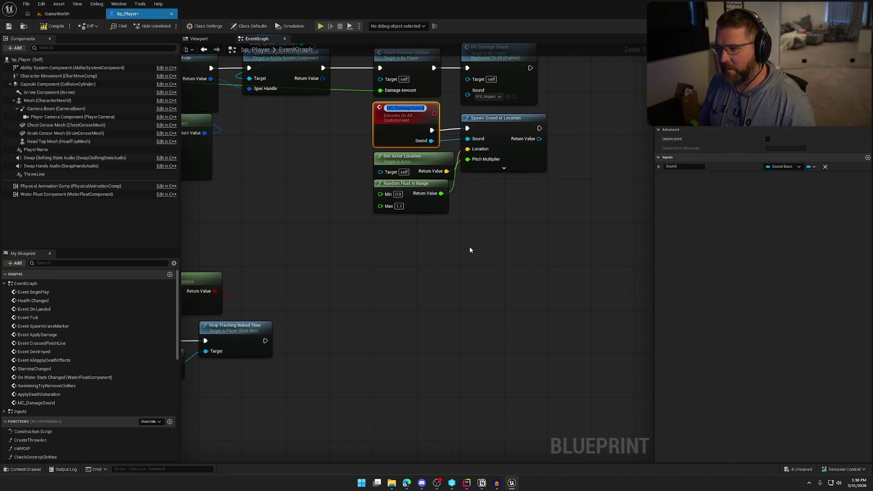
key(Left)
key(Left)
key(Left)
key(BackSpace)
key(BackSpace)
key(BackSpace)
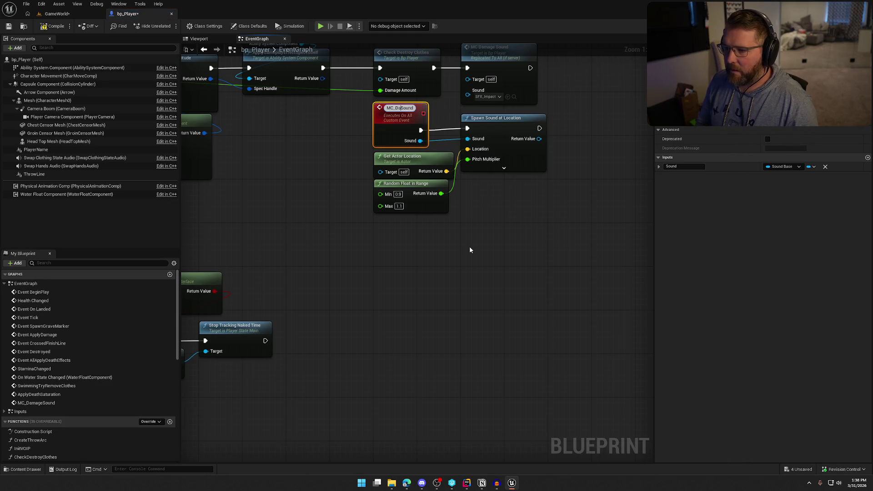
text(Player)
key(Return)
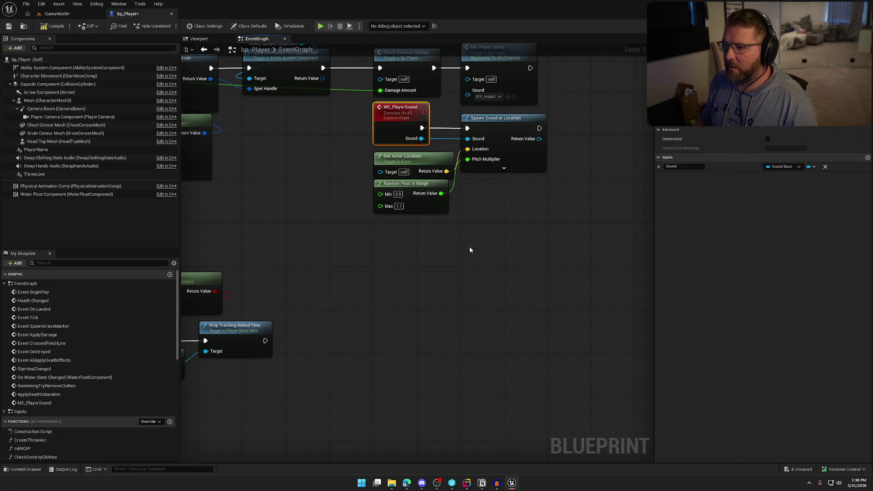
click(487, 233)
drag(527, 269, 399, 145)
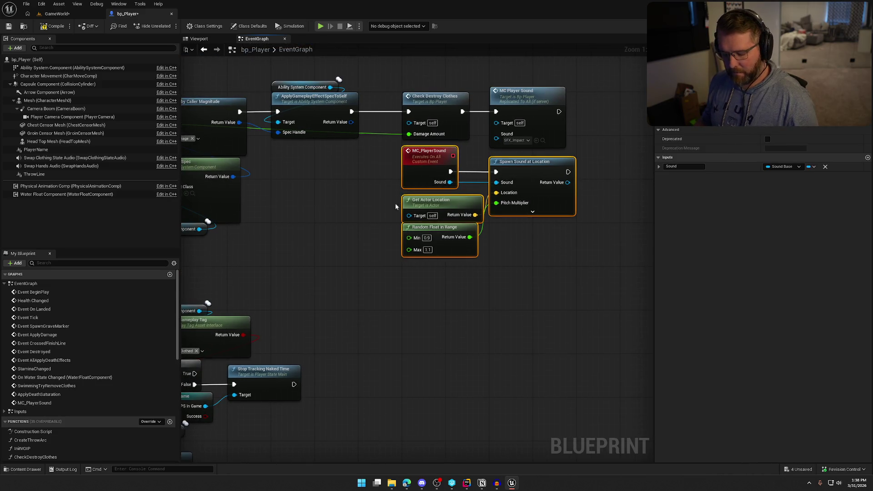
- Paste the MC_PlayerSound nodes below the saturation event and compile bp_Player
scroll(361, 270, down, 6)
scroll(361, 269, up, 6)
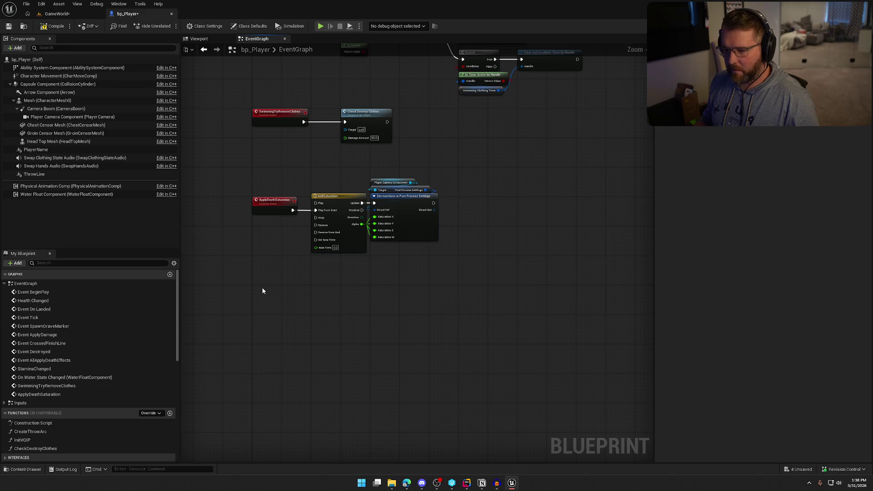
key(ctrl+v)
drag(260, 268, 275, 282)
click(275, 283)
key(ctrl+s)
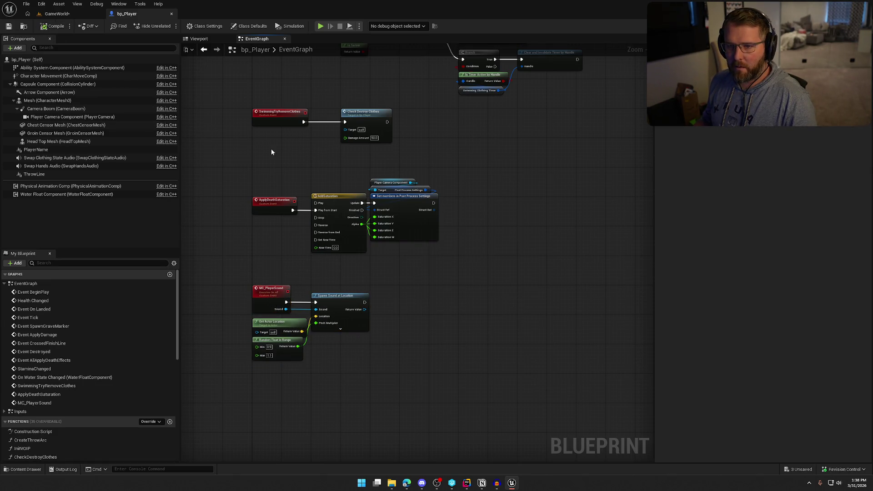
- After adding the Player Status Dead tag, call MC Player Sound with PlayerDrown
drag(502, 156, 458, 425)
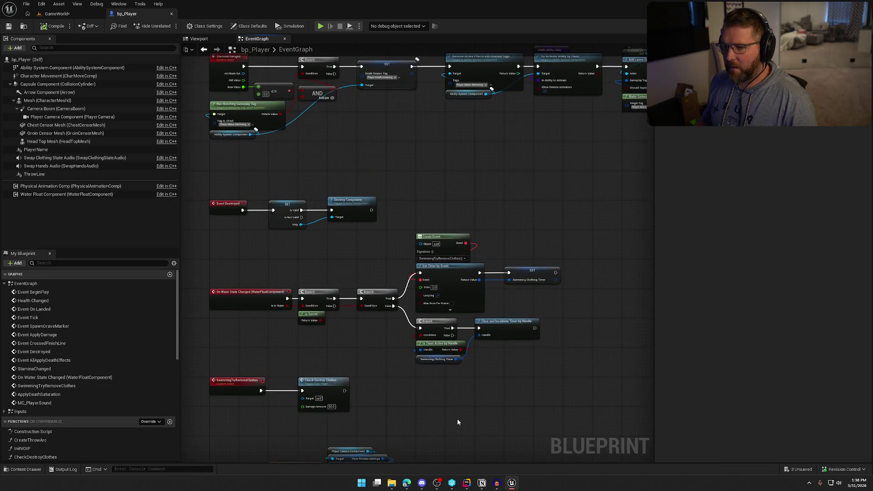
mouse_move(394, 173)
mouse_down()
mouse_move(417, 307)
mouse_move(400, 269)
mouse_move(309, 284)
mouse_move(503, 278)
mouse_move(405, 275)
mouse_up()
scroll(269, 299, up, 4)
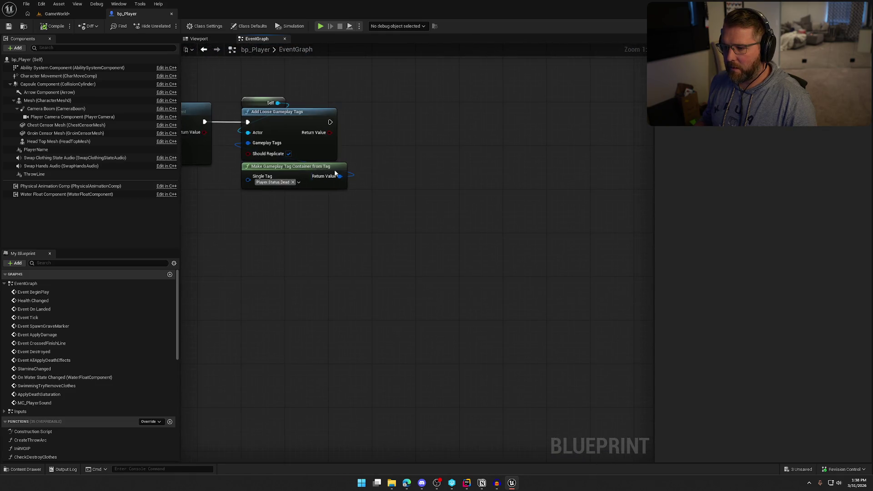
drag(330, 121, 392, 124)
text(mc)
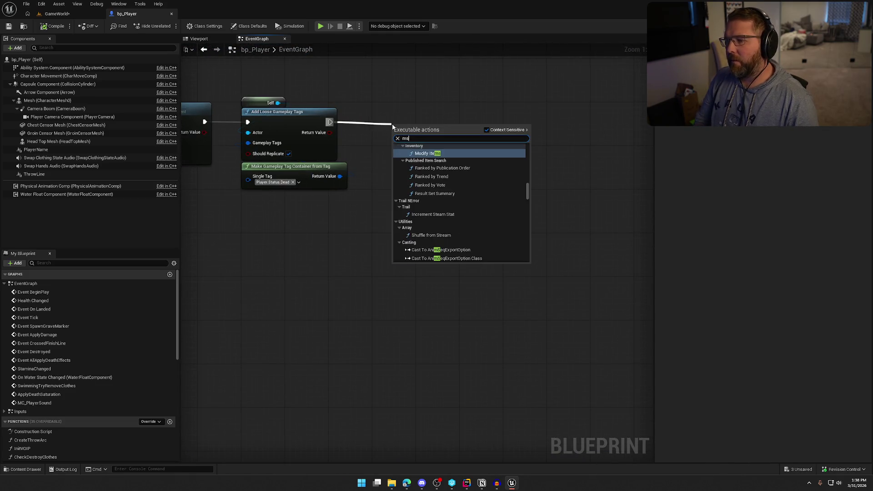
text( player)
key(Return)
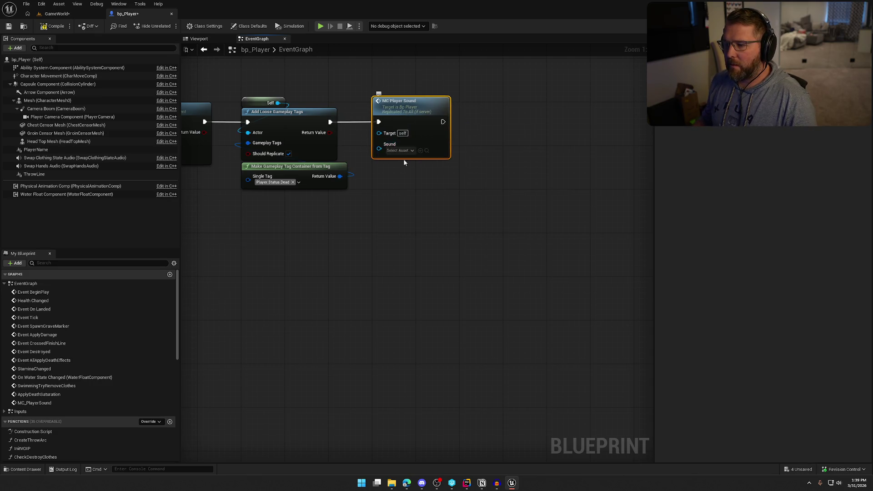
click(399, 151)
text(drown)
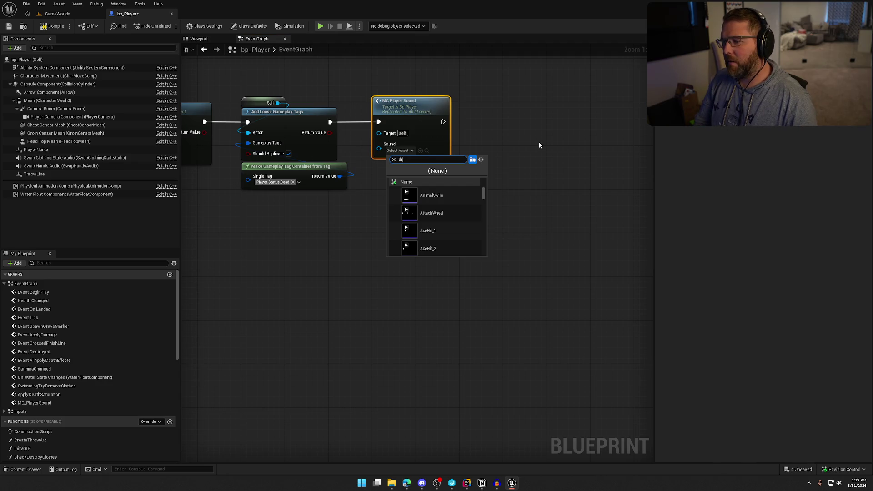
key(Return)
click(491, 140)
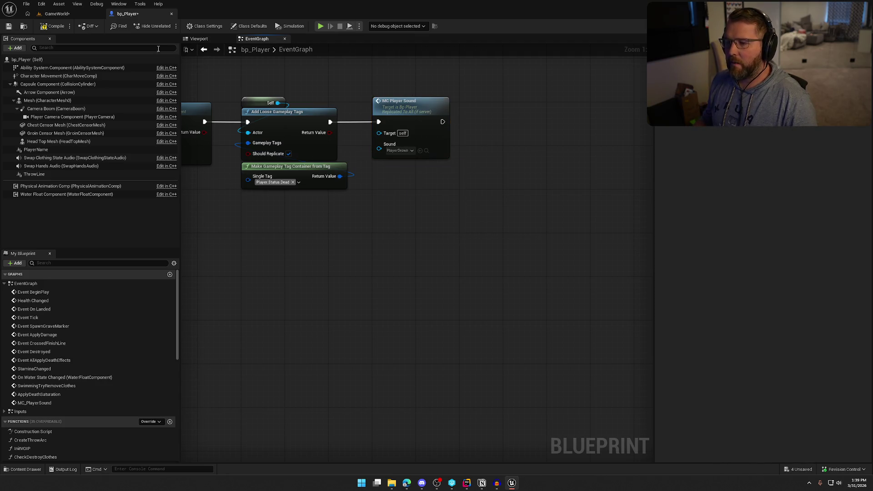
click(52, 14)
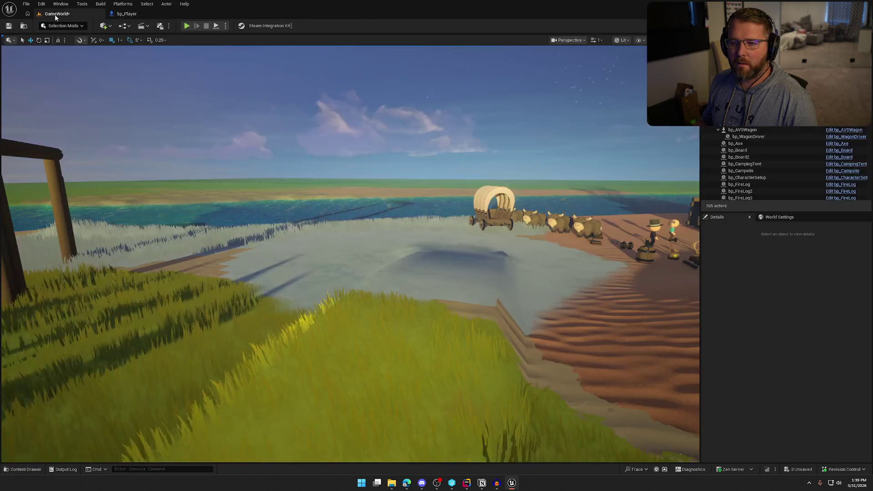
- Sprint the character into the lake until the 'You forgot how to swim' death screen appears, then stop
key(shift+w)
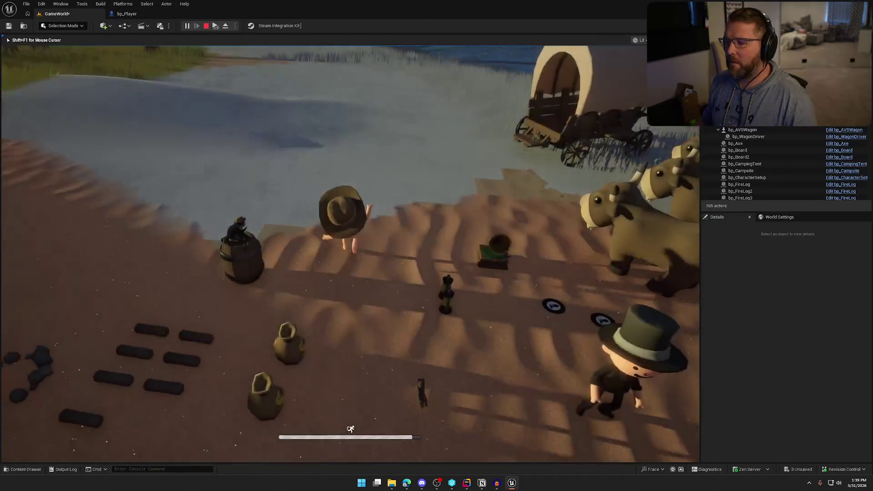
key(shift+w)
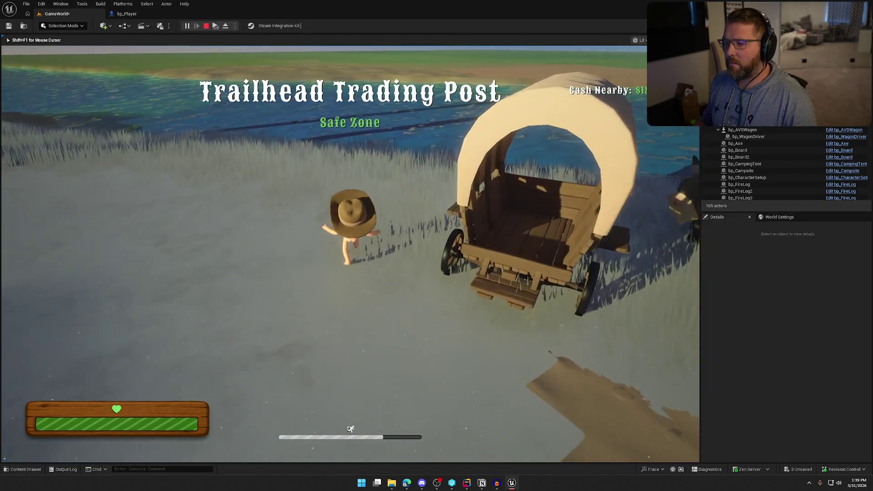
key(shift+w)
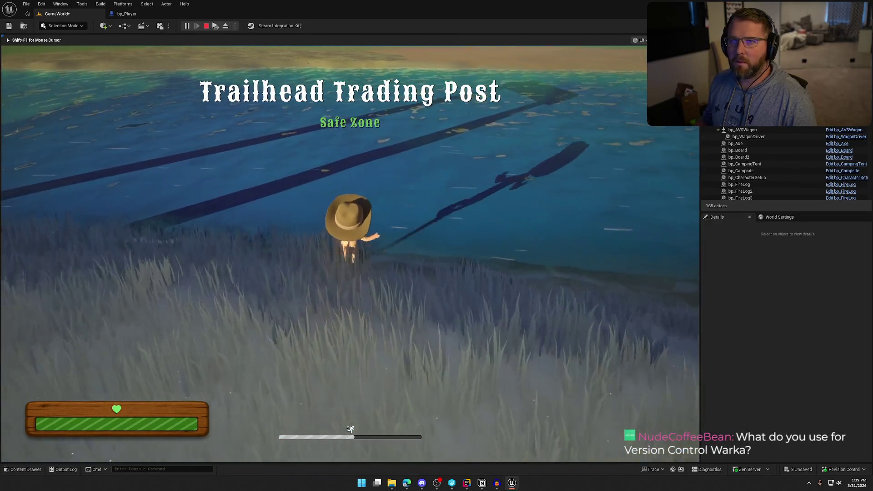
key(shift+w)
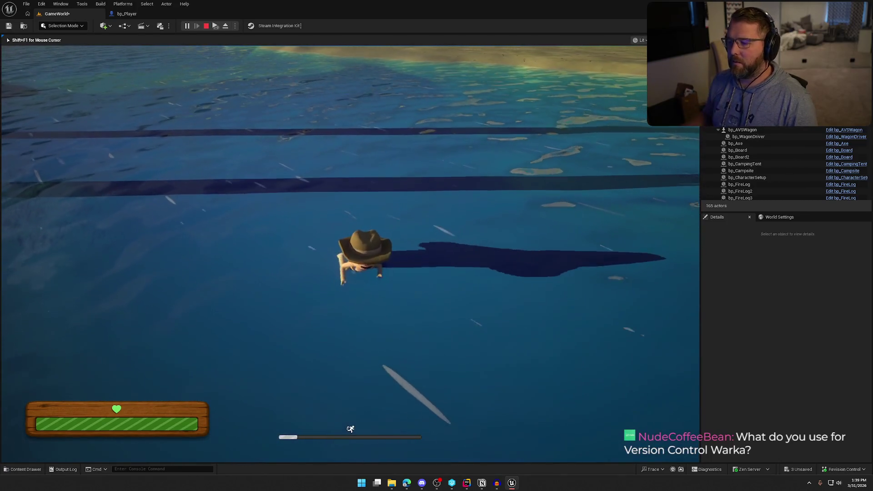
key(shift+F1)
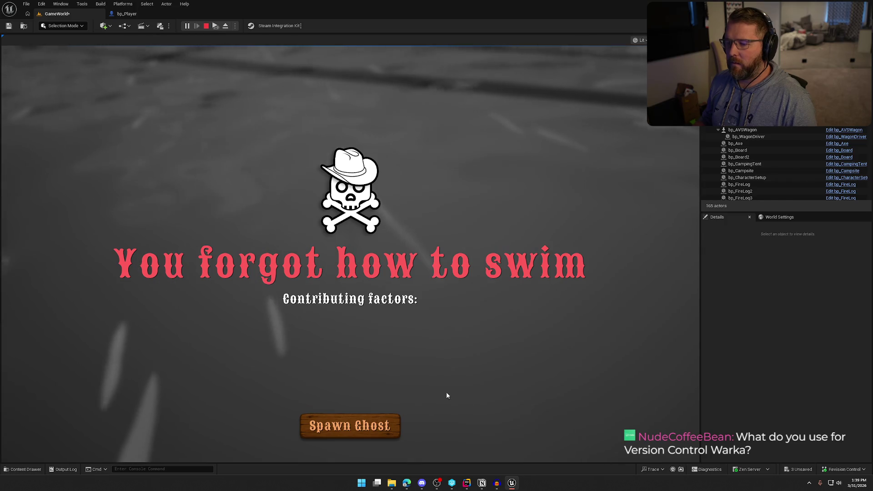
key(Escape)
click(497, 483)
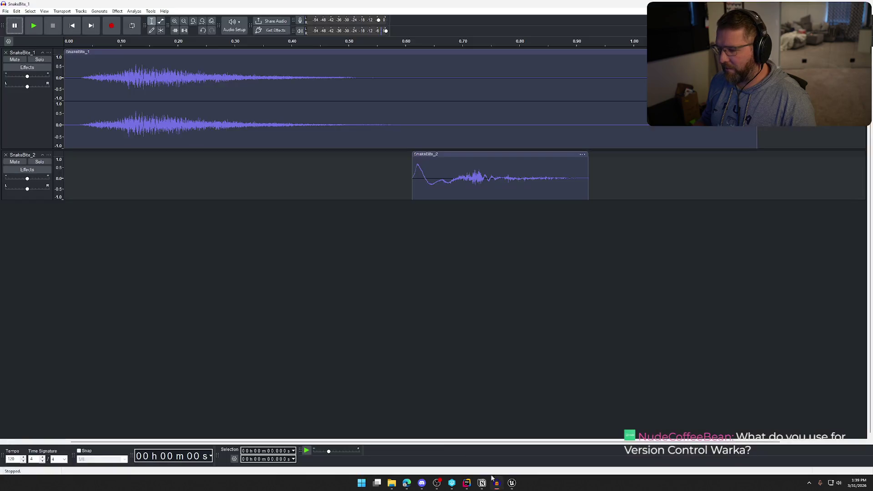
- Replace the SnakeBite tracks with PlayerDrown.wav, cut its silent start, and preview it
click(7, 53)
click(7, 54)
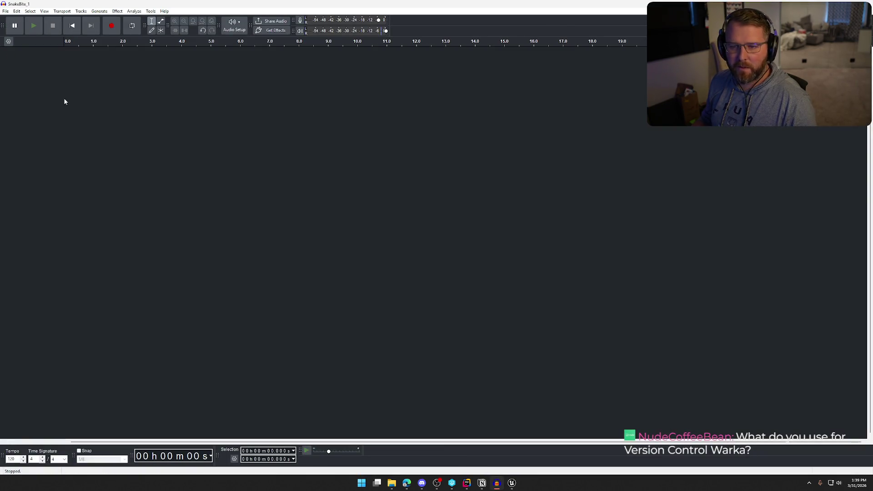
mouse_move(871, 359)
mouse_down()
mouse_move(689, 342)
mouse_move(434, 267)
mouse_up()
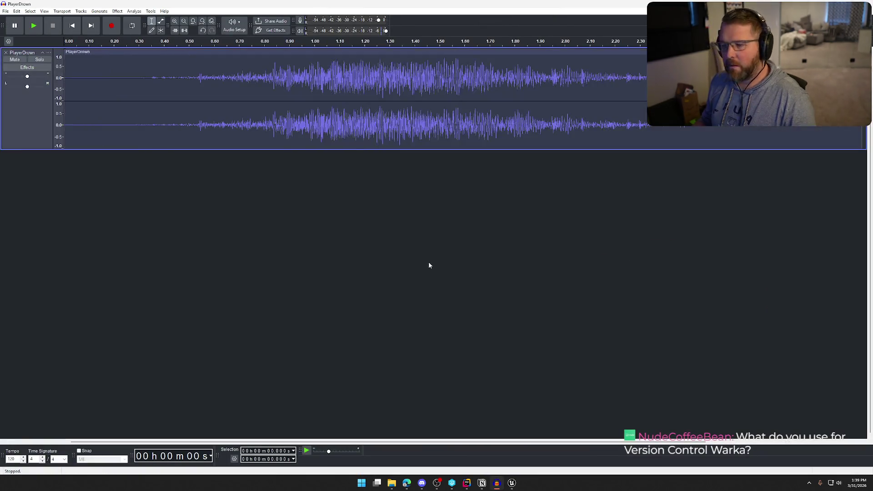
key(shift+Home)
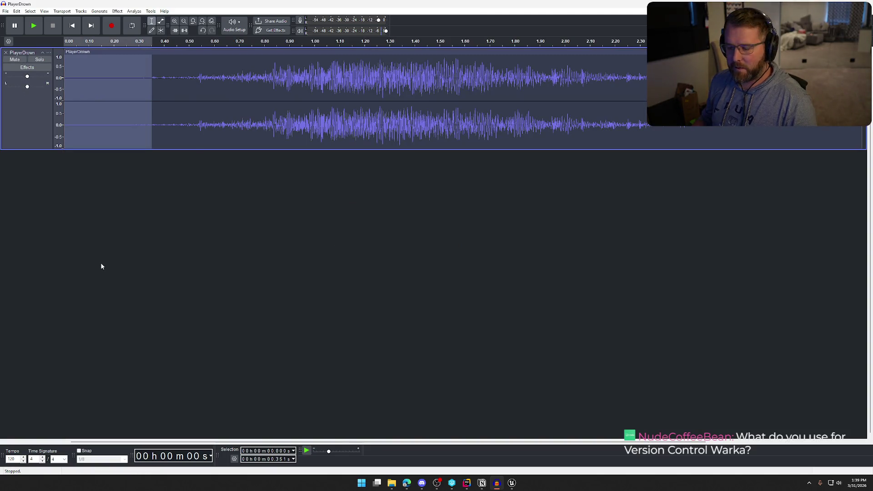
key(Delete)
key(space)
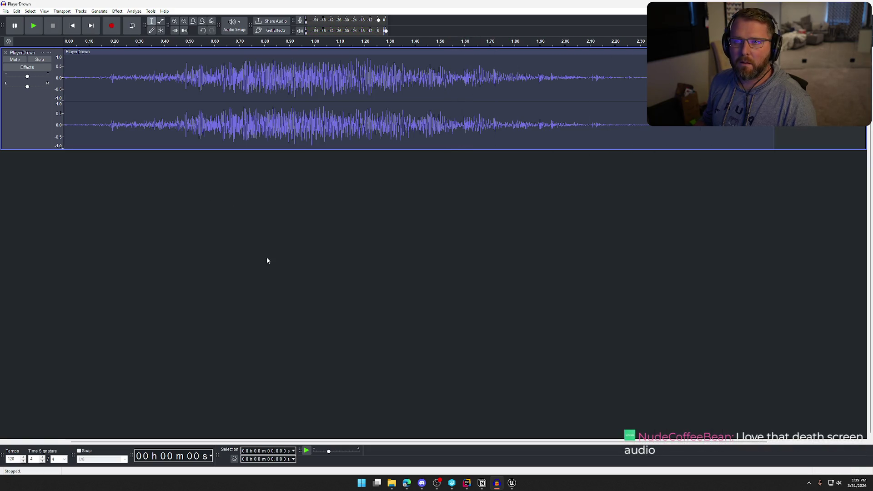
key(space)
key(space)
key(space)
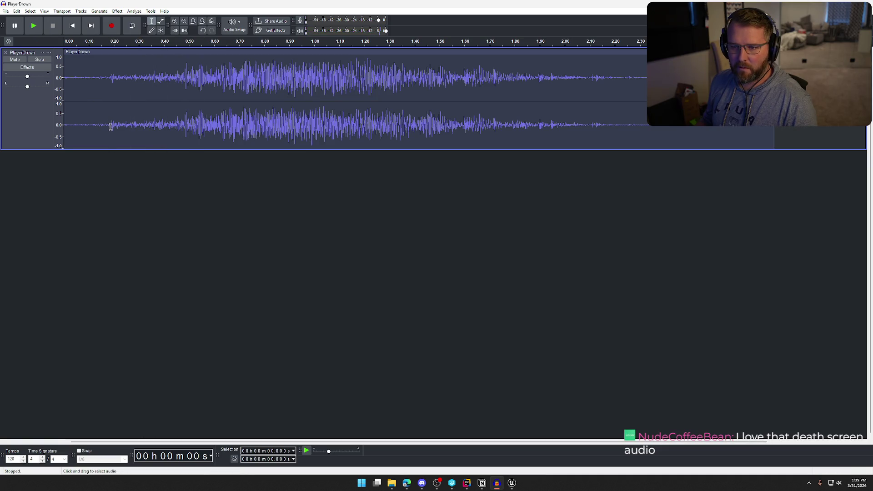
- Export the trimmed audio over the existing PlayerDrown.wav
click(6, 11)
click(59, 77)
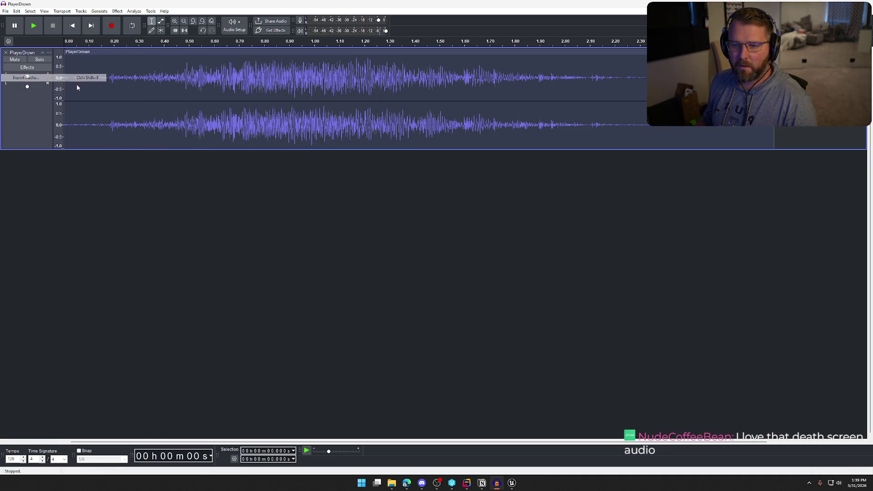
click(510, 305)
click(488, 239)
key(alt+Tab)
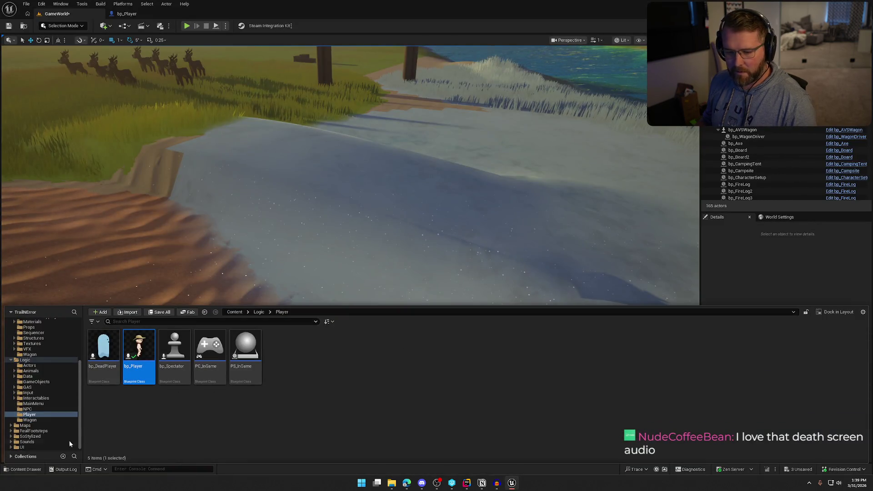
- Reimport PlayerDrown from Sounds/SoundEffects and dismiss the Check Out Assets prompt
click(27, 442)
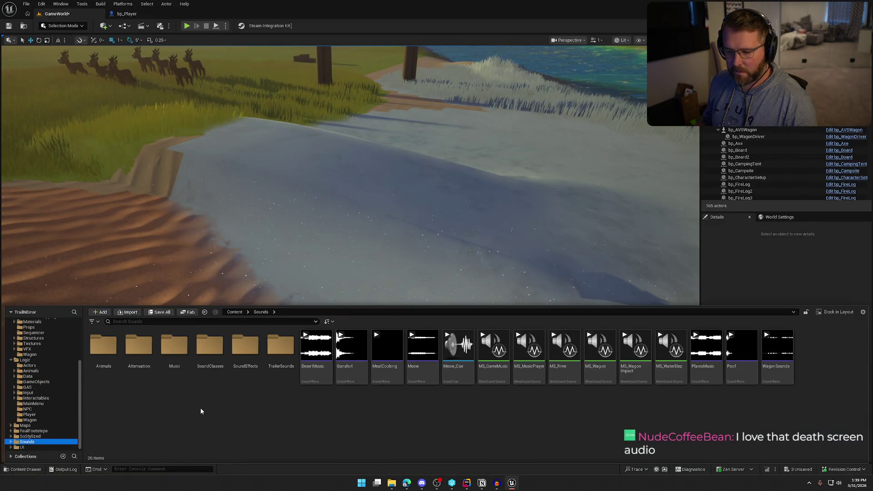
double_click(253, 342)
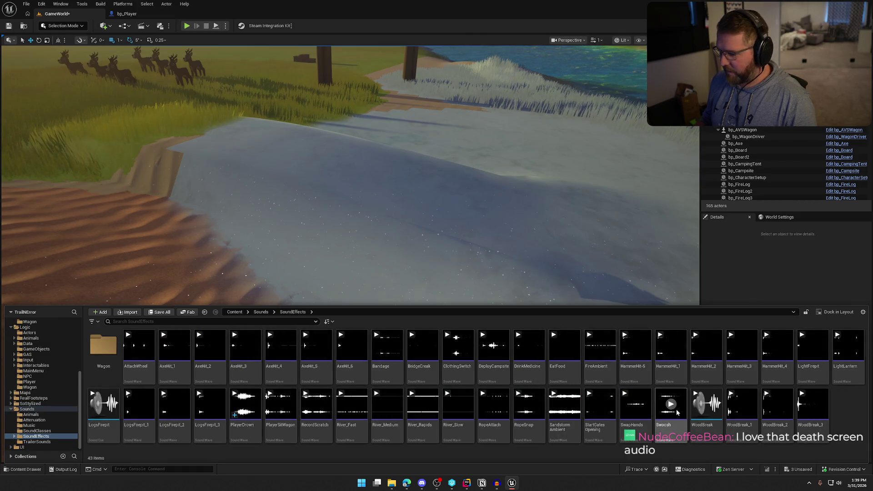
right_click(241, 428)
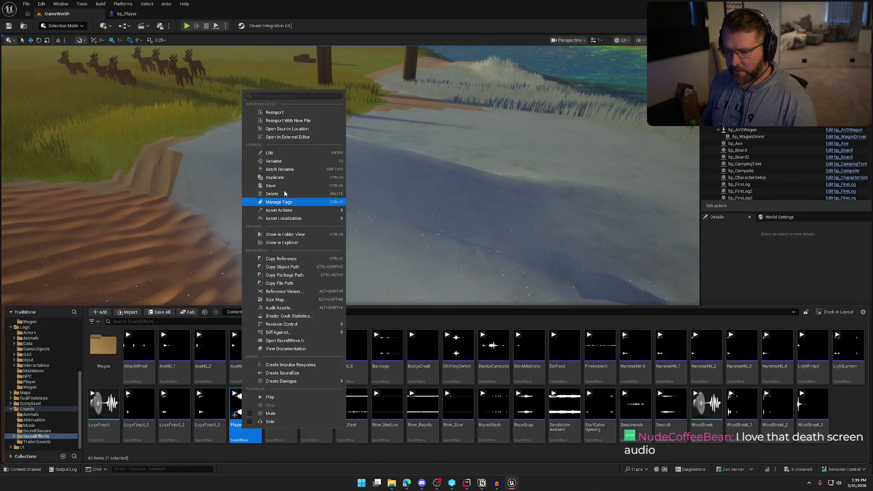
click(286, 121)
click(750, 283)
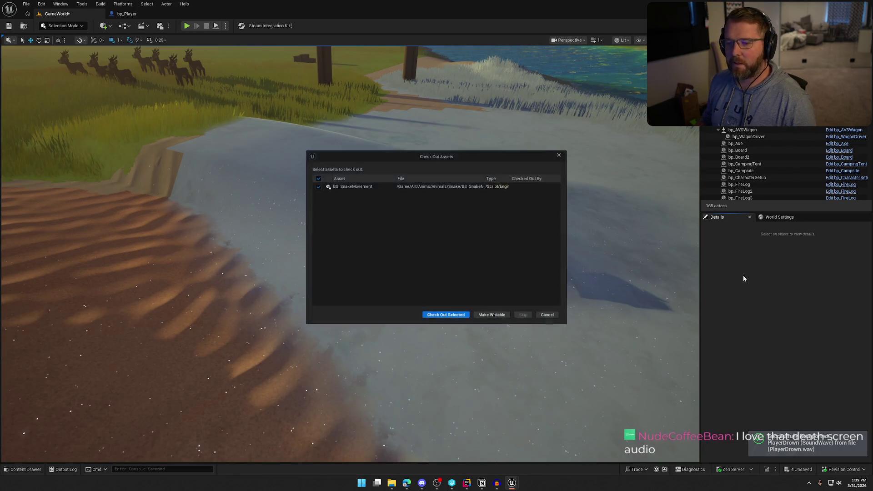
click(439, 320)
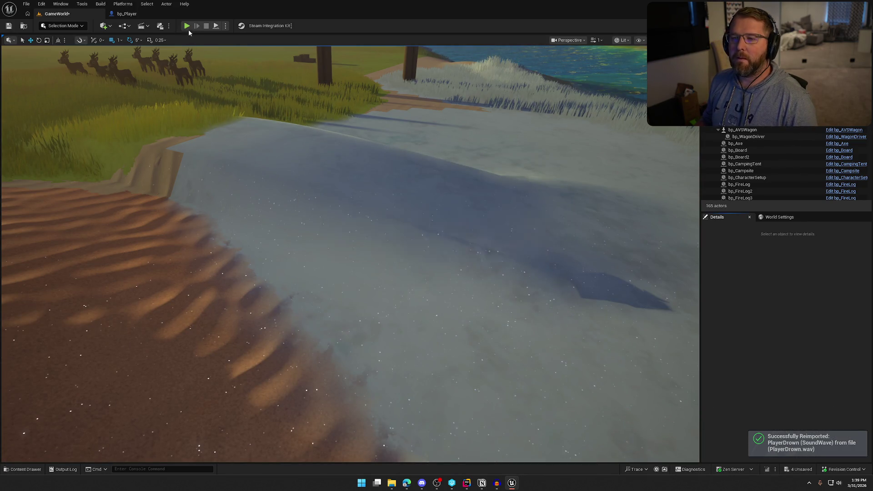
- Play-test drowning in deep water until the death screen, respawn via Spawn Ghost, then stop
key(alt+p)
click(302, 179)
key(w)
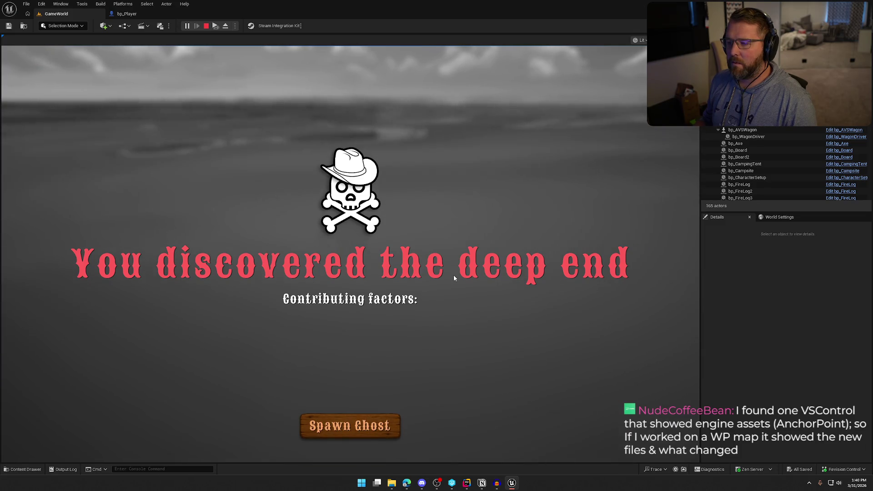
click(361, 435)
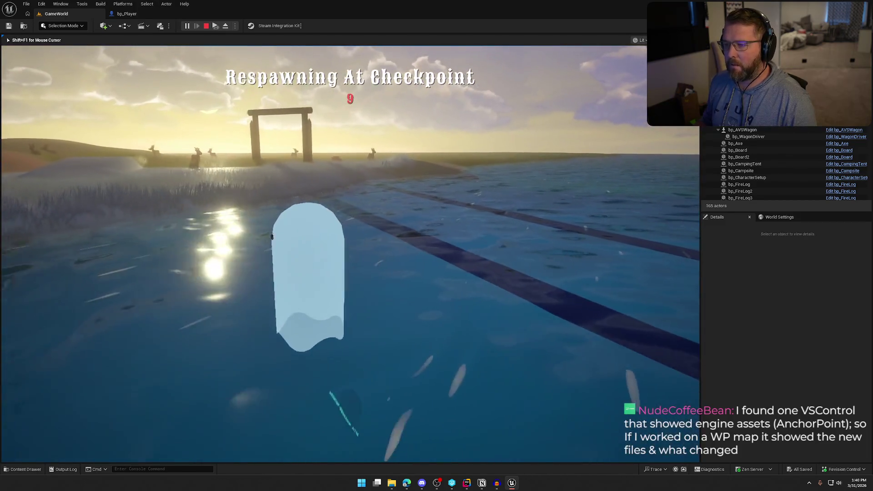
key(Escape)
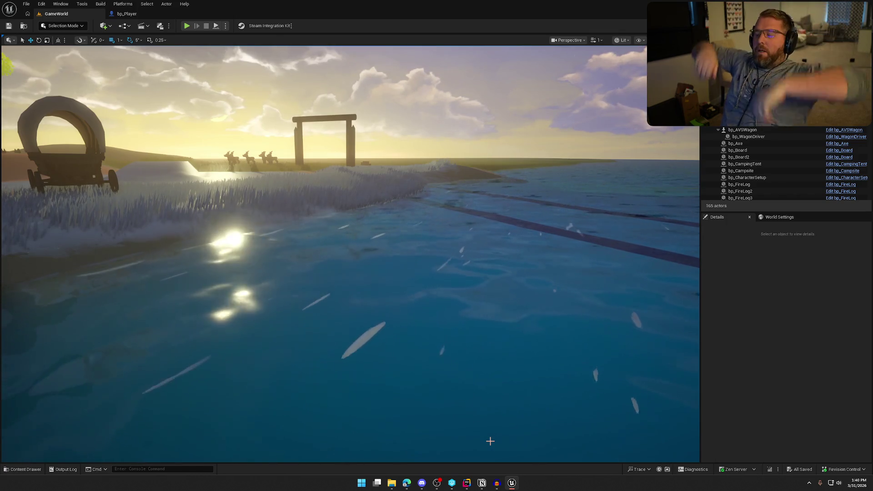
key(ctrl+space)
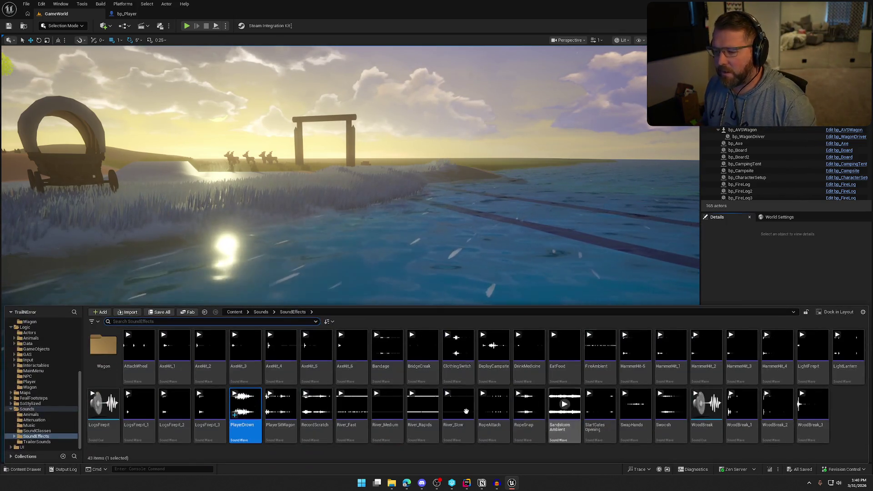
mouse_move(235, 415)
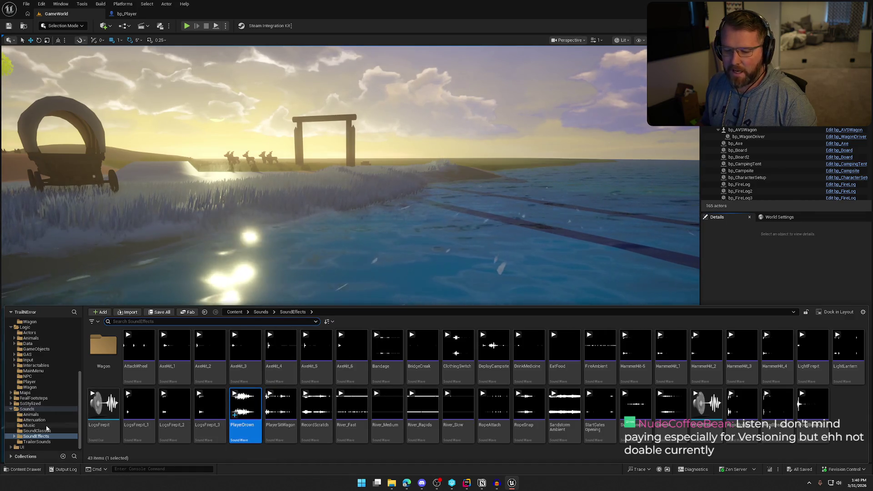
click(34, 432)
click(39, 442)
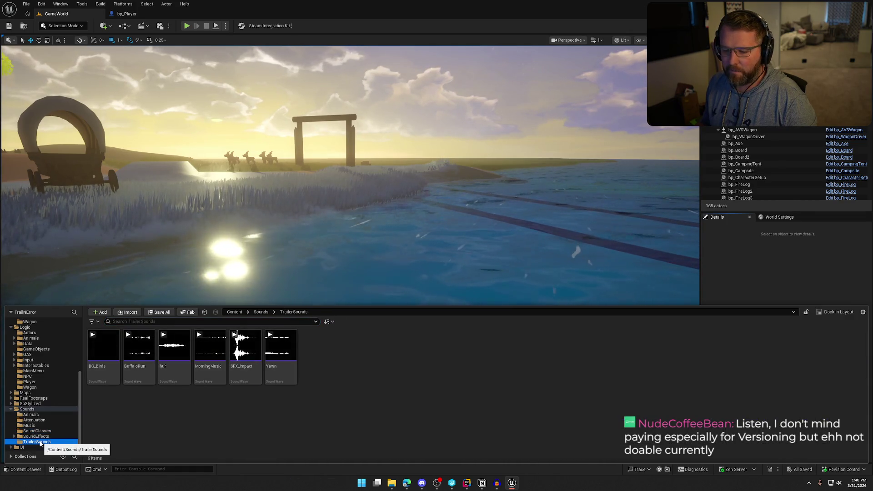
click(30, 415)
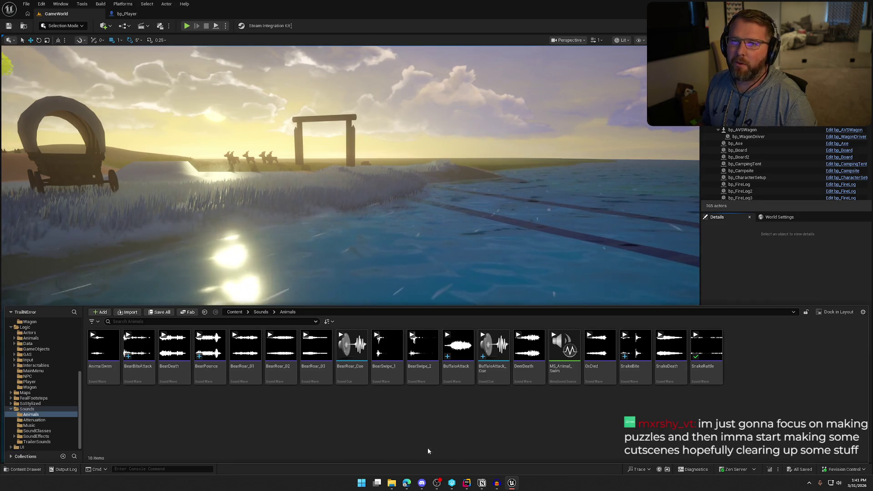
click(738, 271)
drag(481, 274, 548, 261)
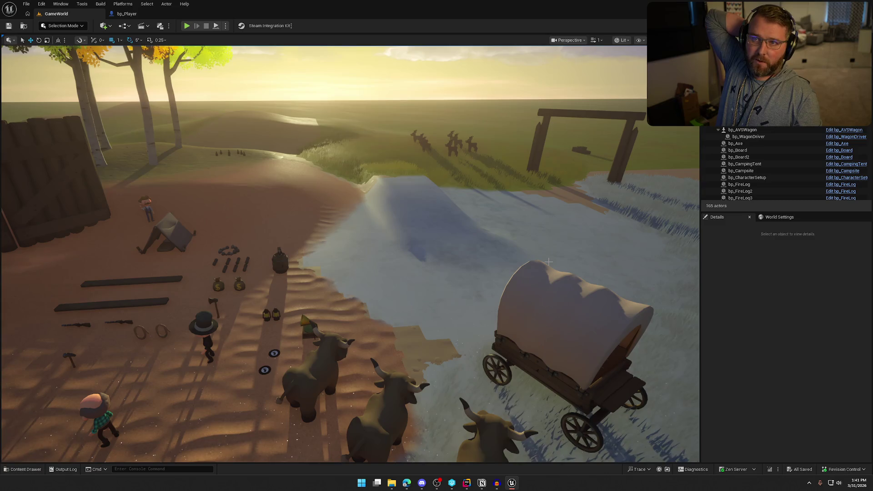
- Fly the camera down to the camp, then review the Player Sounds to-do checklist
drag(474, 297, 474, 297)
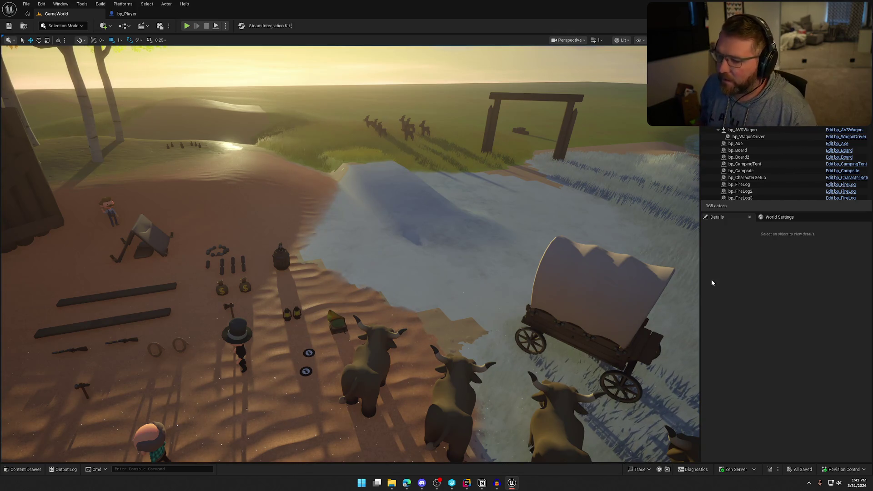
click(725, 267)
drag(477, 231, 477, 231)
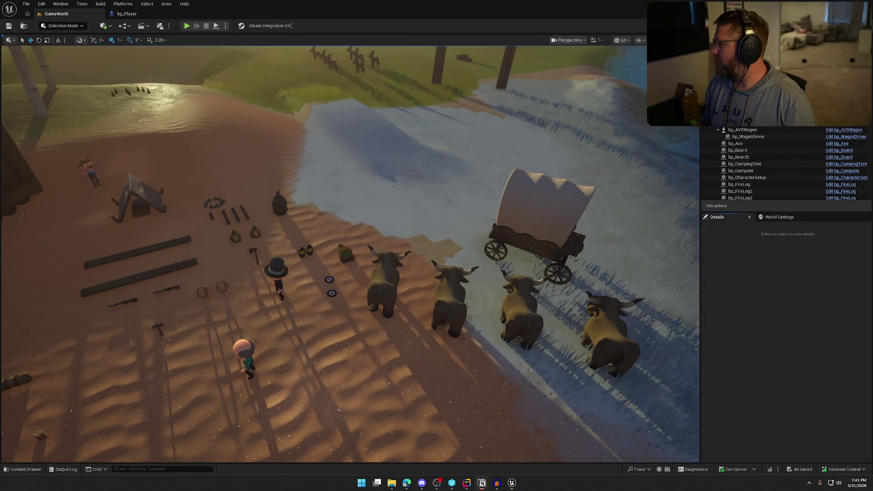
key(alt+Tab)
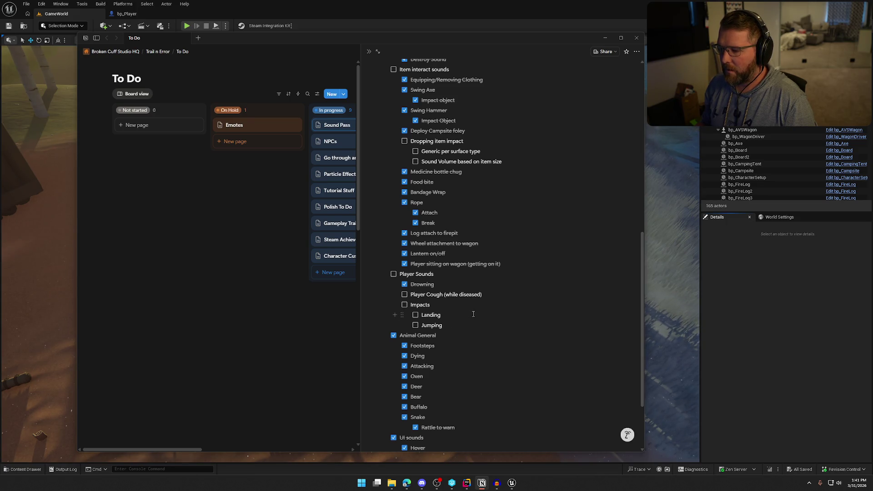
key(alt+Tab)
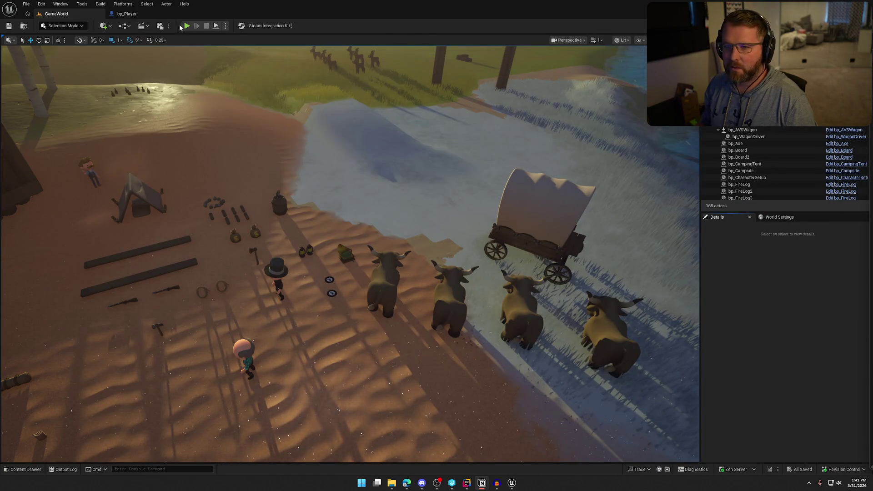
- Start a Play-In-Editor test of the GameWorld level
key(alt+p)
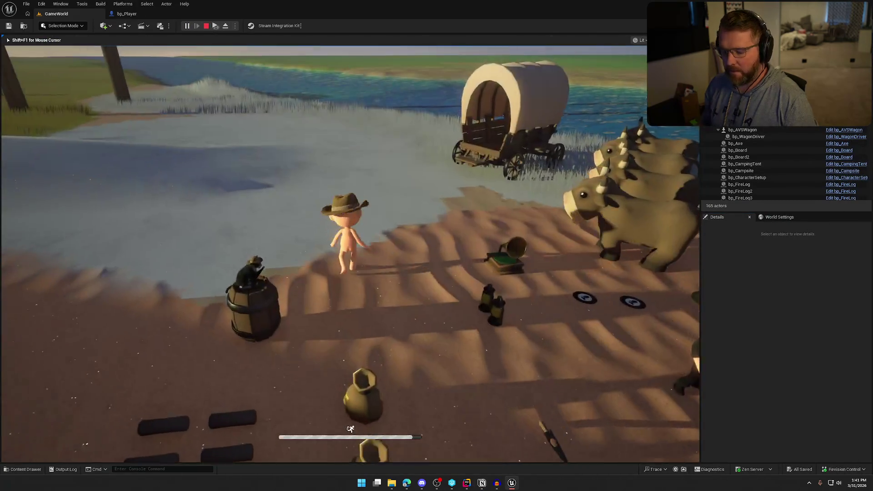
key(super)
click(282, 144)
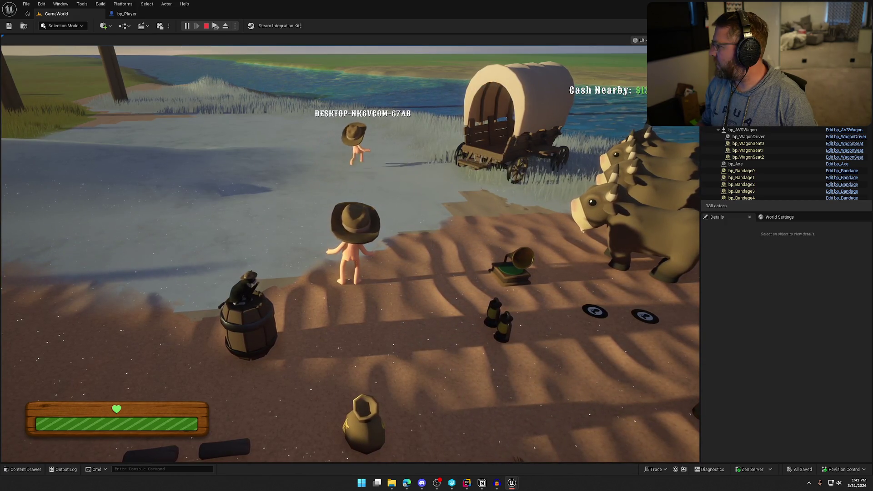
- Run the character into deep water until the death screen appears, then stop the session
key(super)
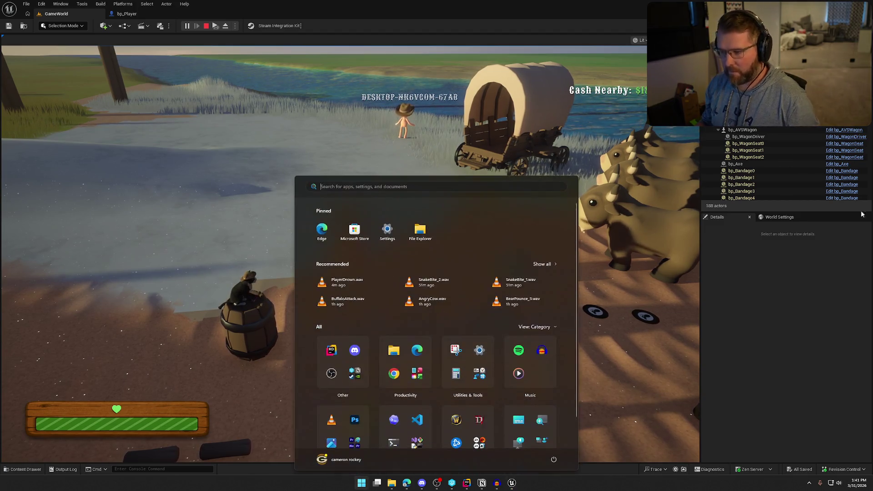
click(387, 136)
key(w)
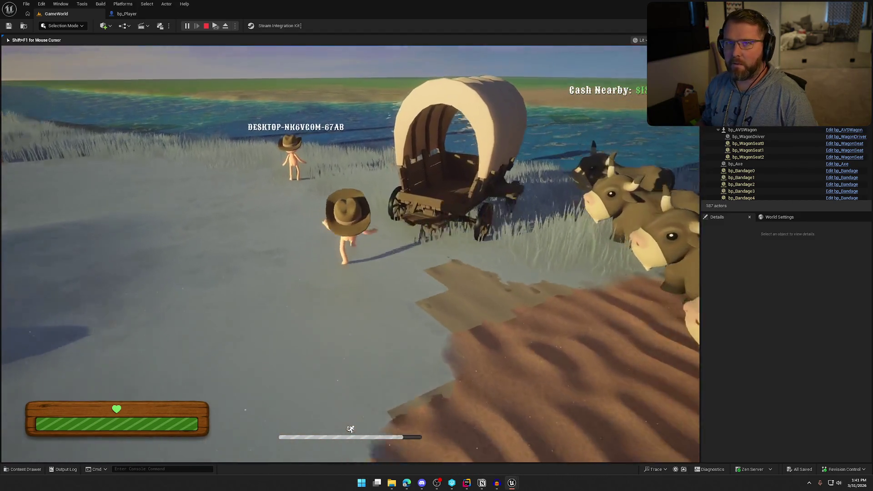
key(w)
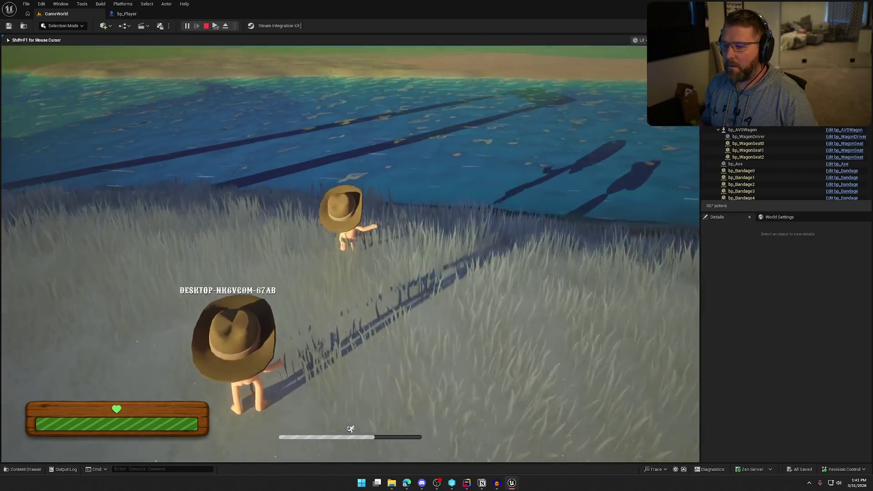
key(w)
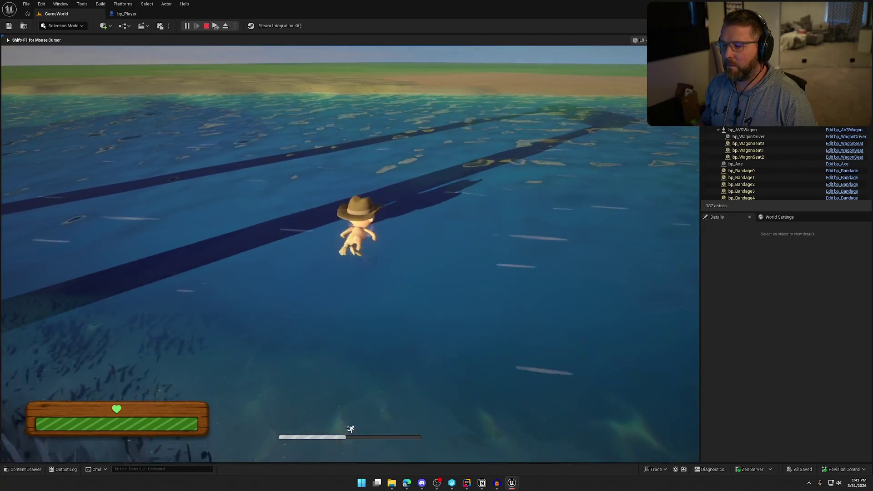
key(super)
key(super)
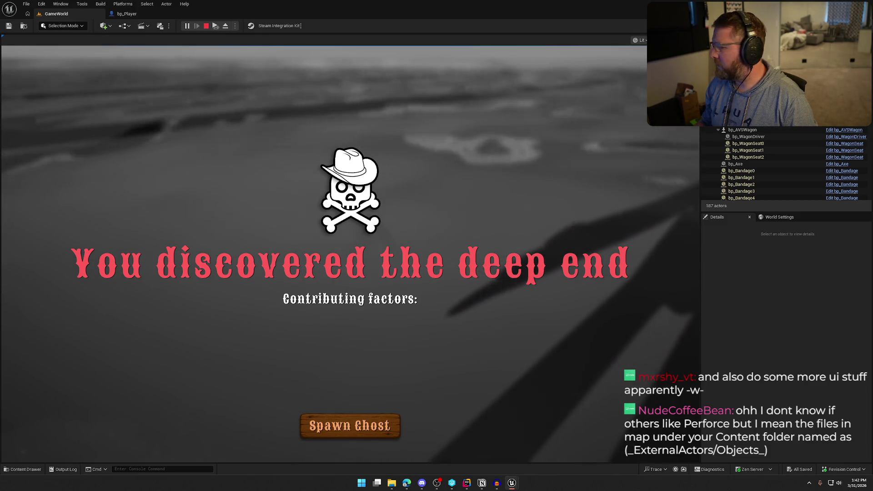
key(Escape)
- Start a second play test, sprint along the river into deep water until drowning, then stop
click(187, 26)
key(shift+w)
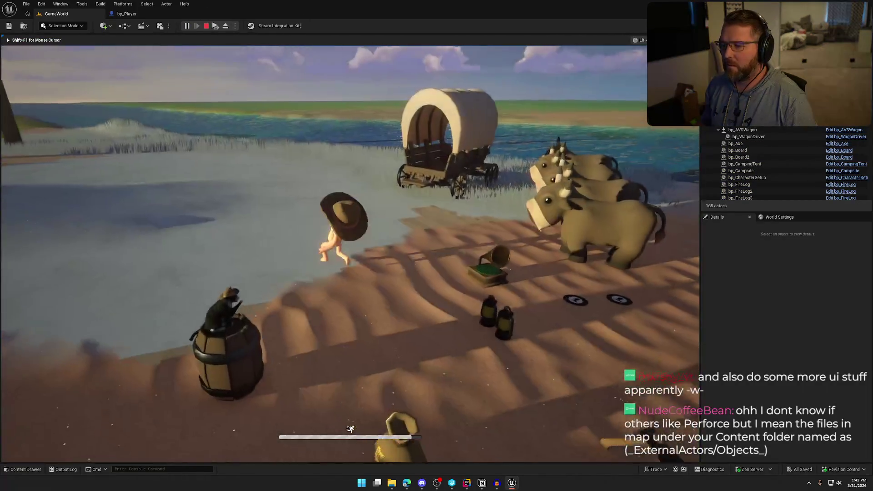
key(super)
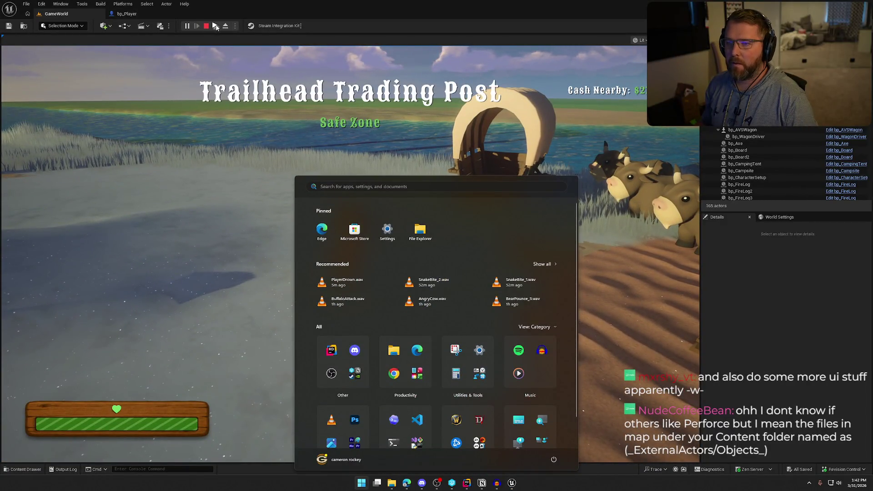
key(super)
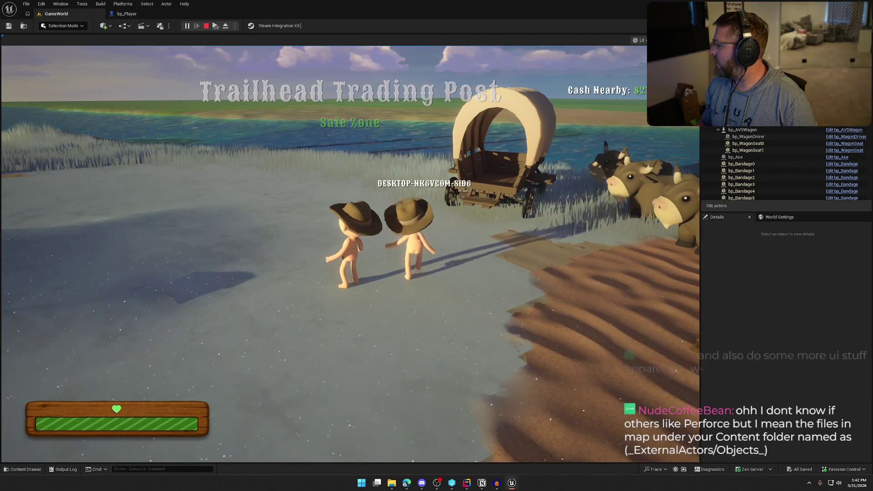
key(super)
key(super)
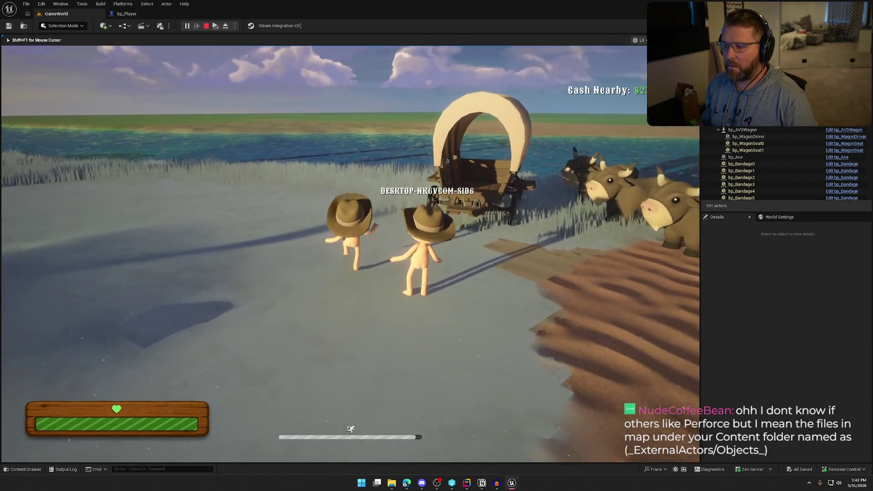
key(shift+w)
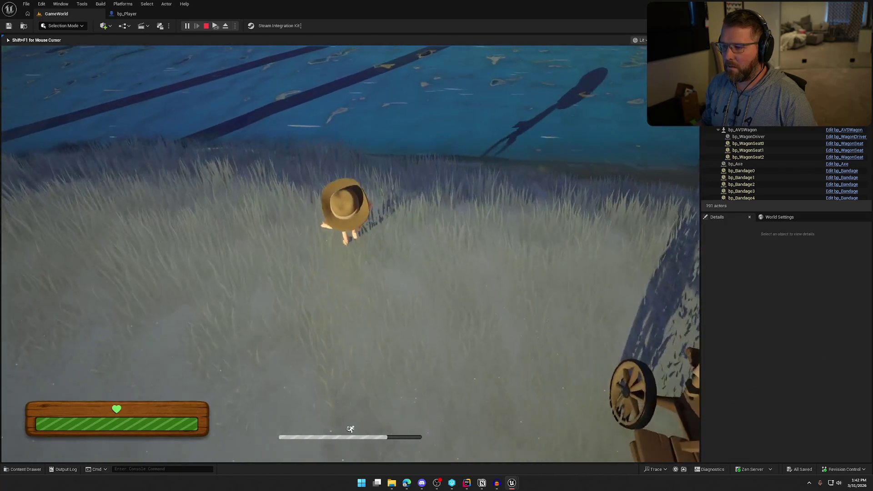
key(super)
key(super)
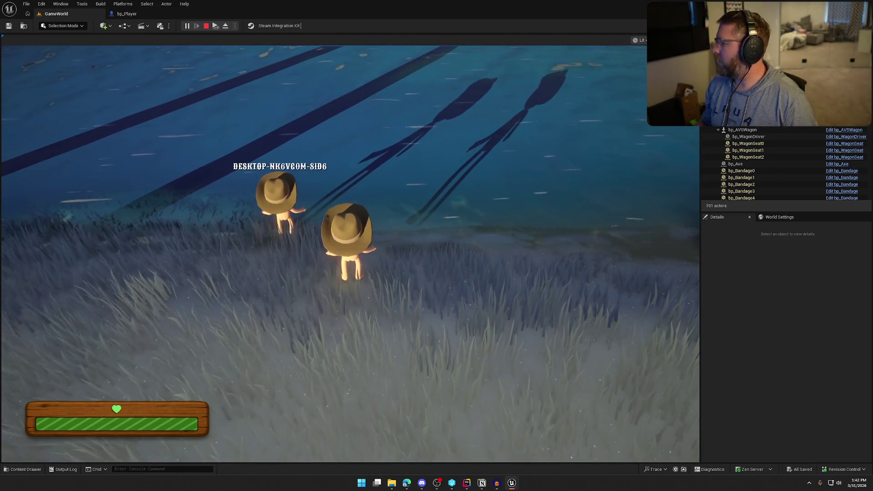
key(super)
key(super)
key(shift+w)
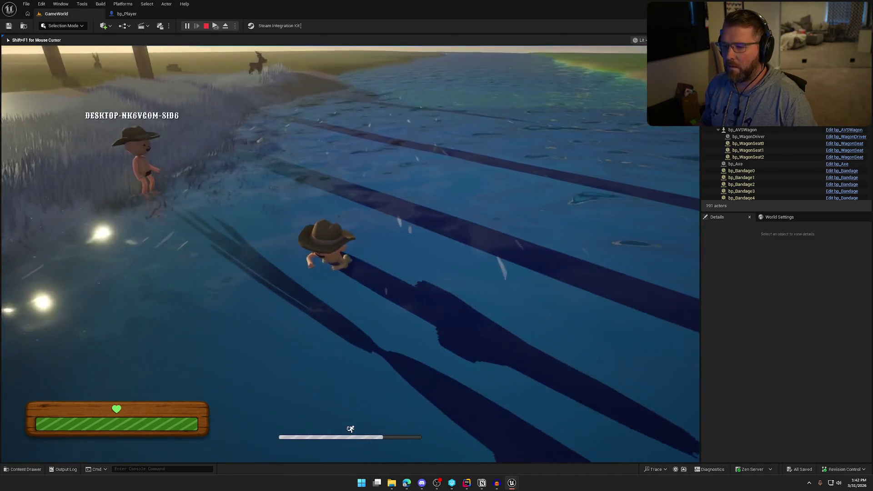
key(super)
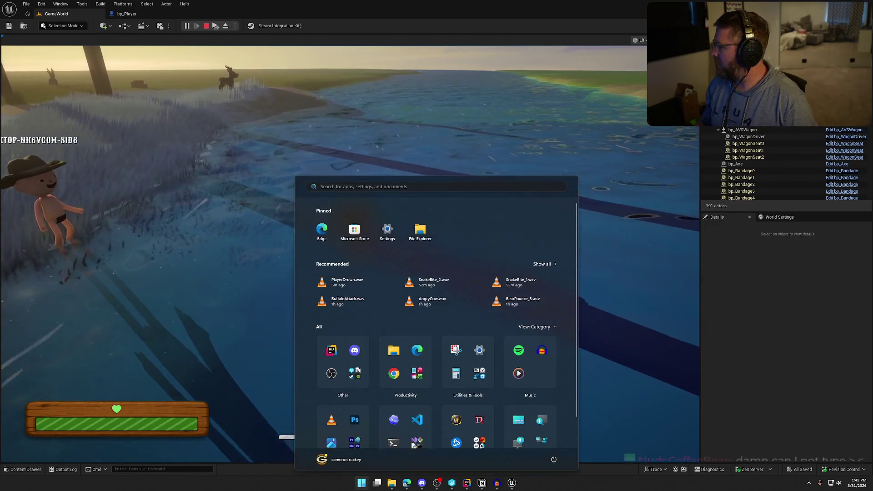
click(308, 127)
key(shift+w)
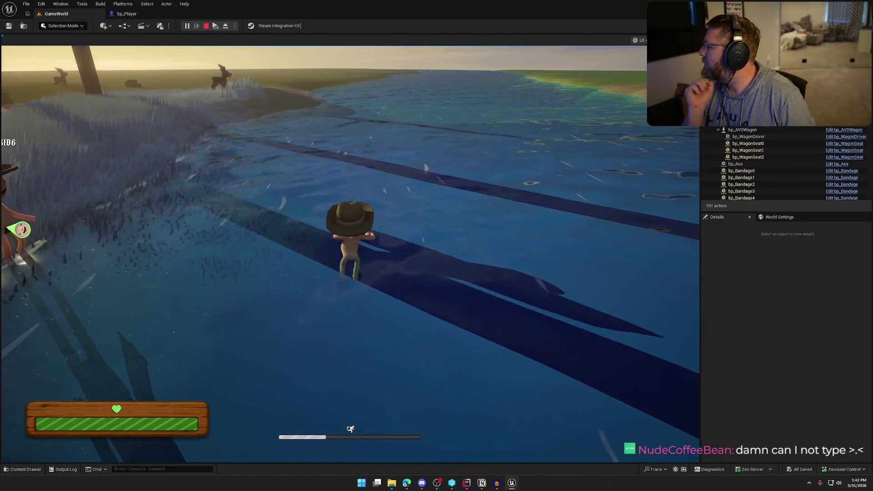
key(w)
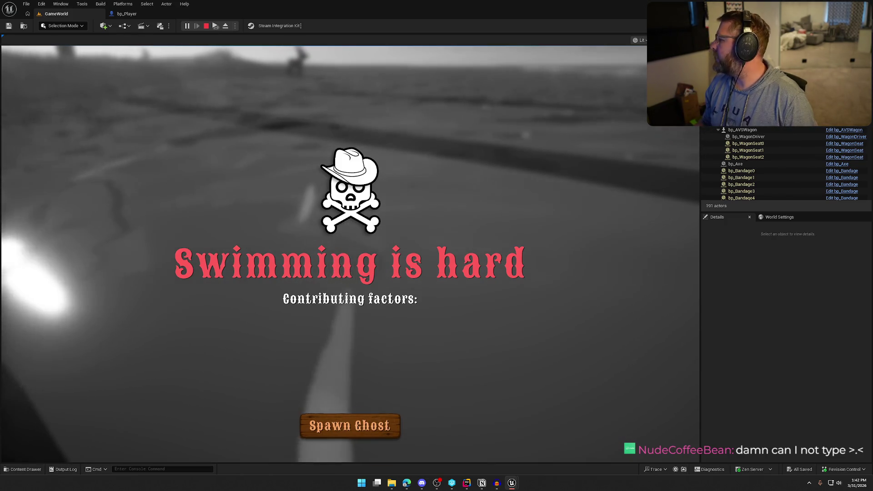
key(Escape)
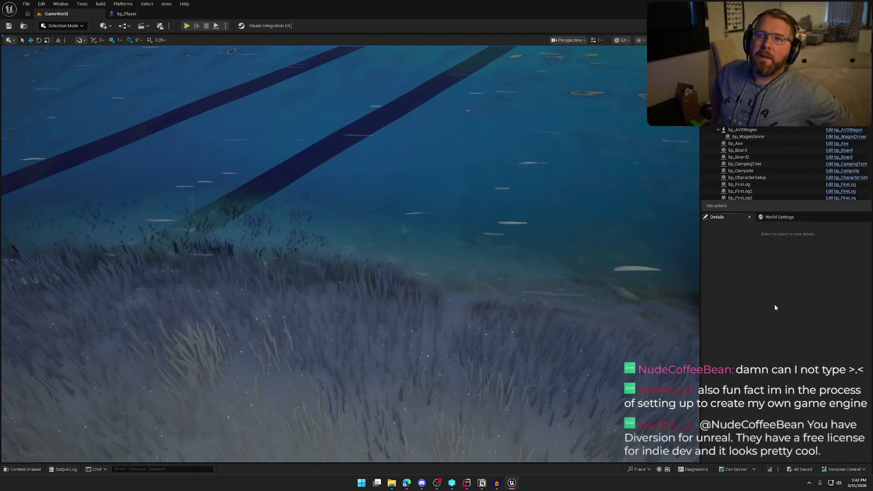
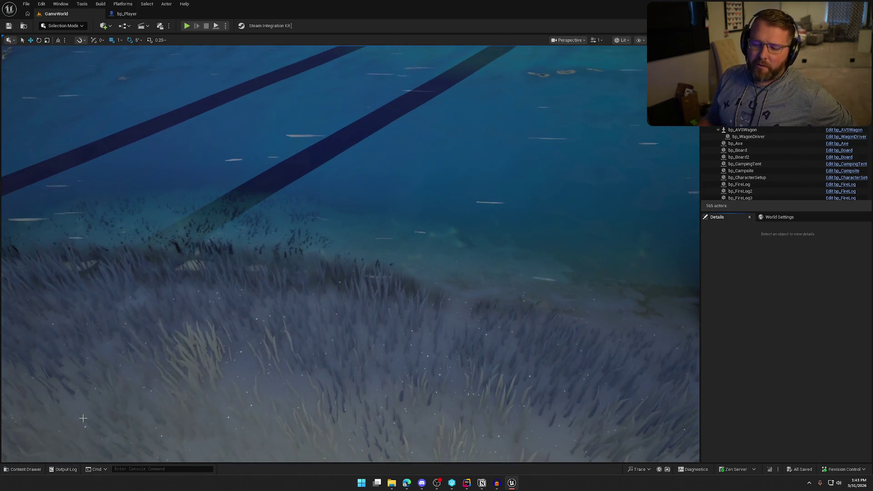
- In the Content Drawer, go from the top-level Content folder into the Maps folder
click(23, 469)
scroll(22, 362, up, 5)
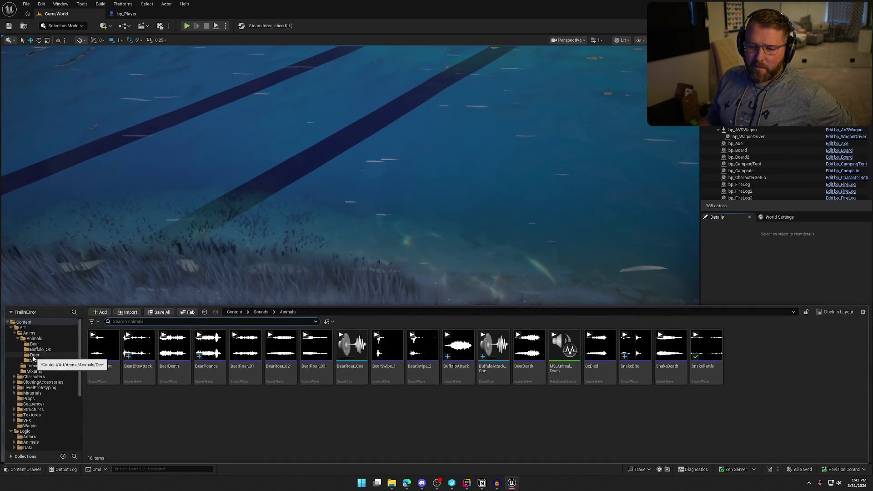
click(24, 322)
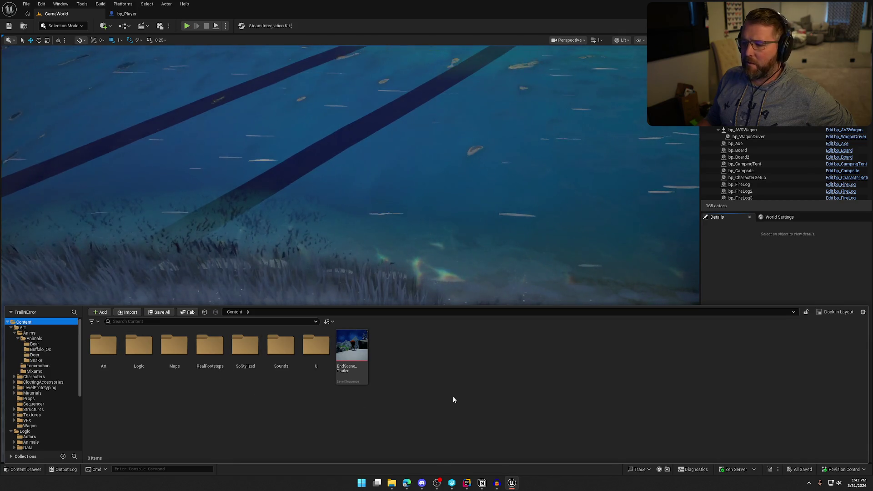
click(752, 274)
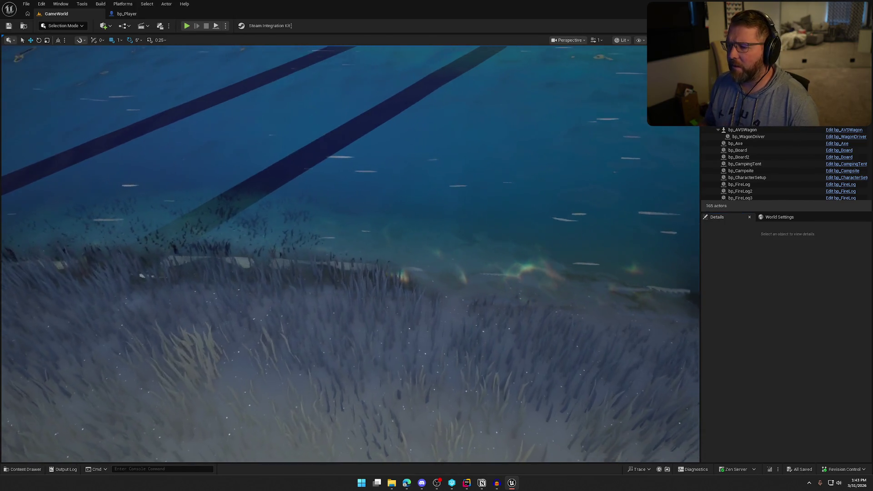
key(ctrl+space)
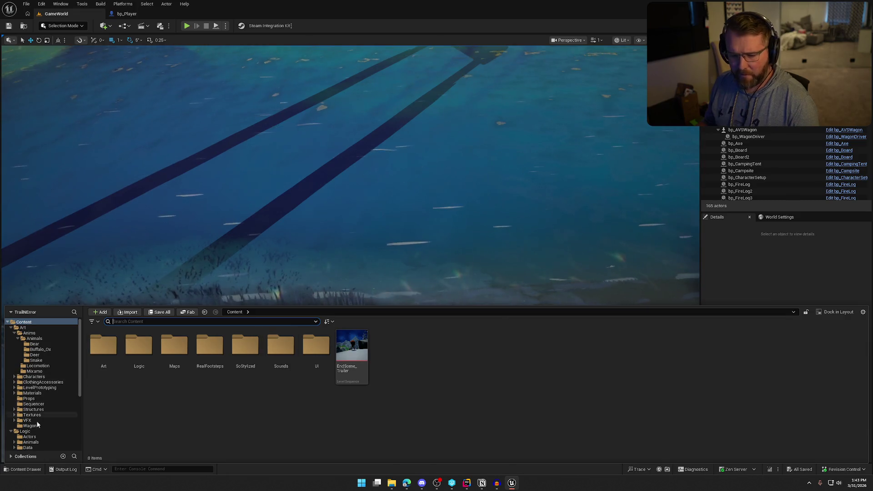
scroll(36, 418, down, 5)
click(27, 420)
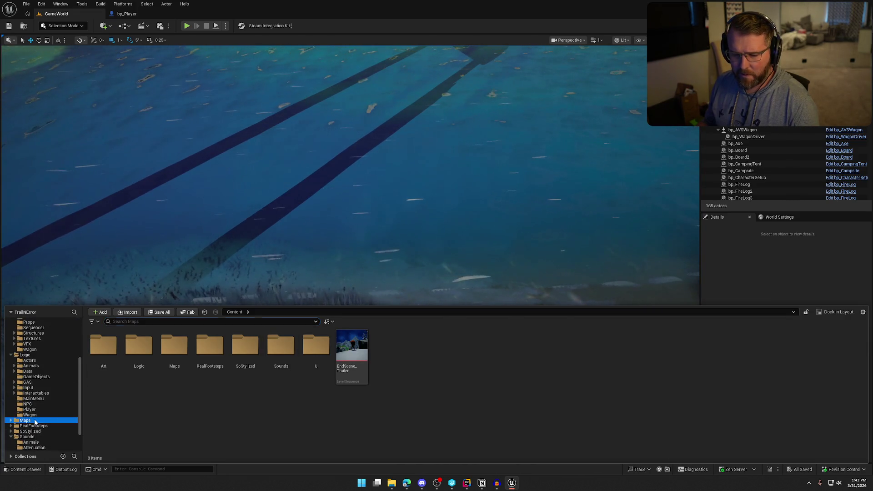
- Open the TrailMap level and fly from the bridge walkway out to a wide mountain view
double_click(241, 371)
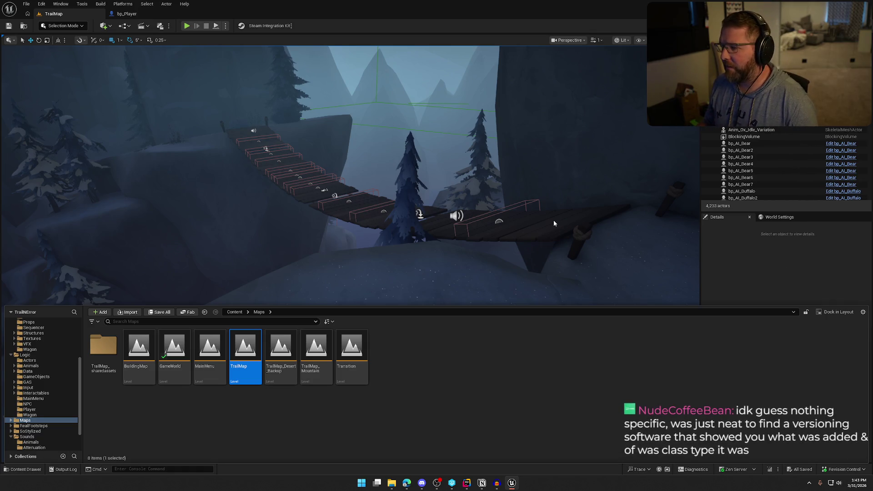
right_click(572, 222)
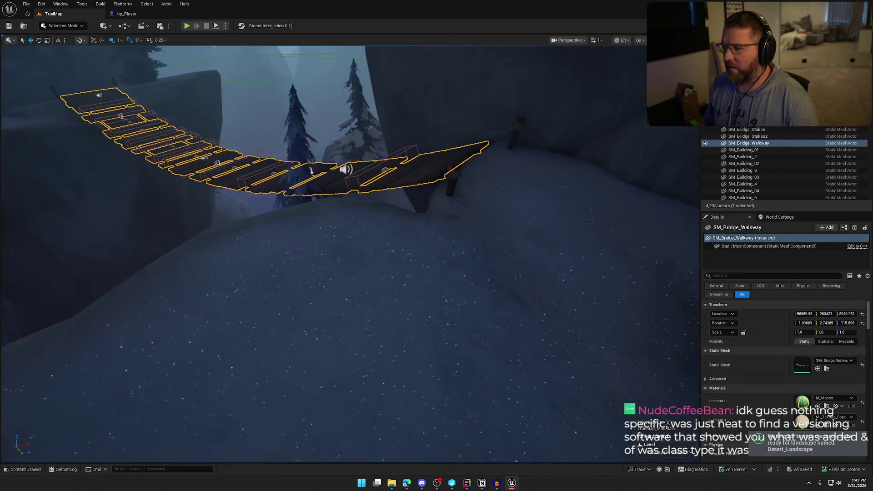
key(Escape)
mouse_move(535, 208)
mouse_down()
mouse_move(482, 218)
mouse_move(446, 209)
mouse_up()
mouse_move(351, 255)
mouse_down()
mouse_move(348, 363)
mouse_move(455, 349)
mouse_move(418, 316)
mouse_up()
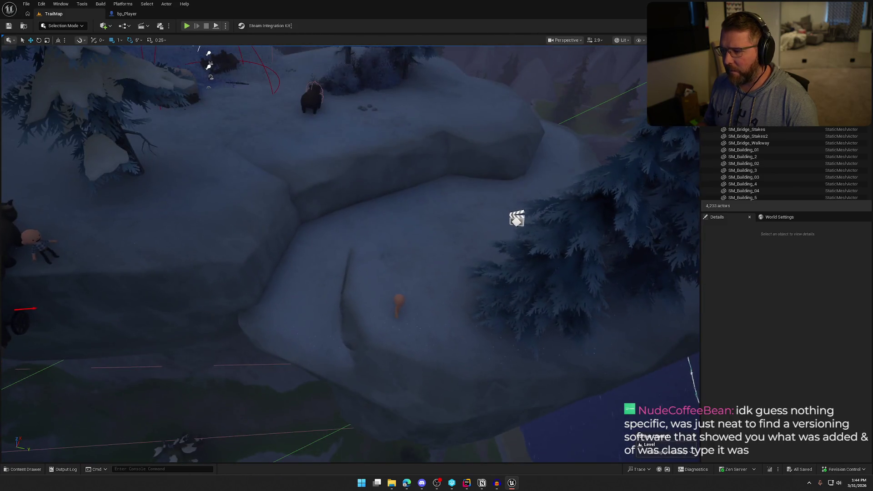
- Delete the two leftover character figures and the clapperboard actor from TrailMap
click(399, 301)
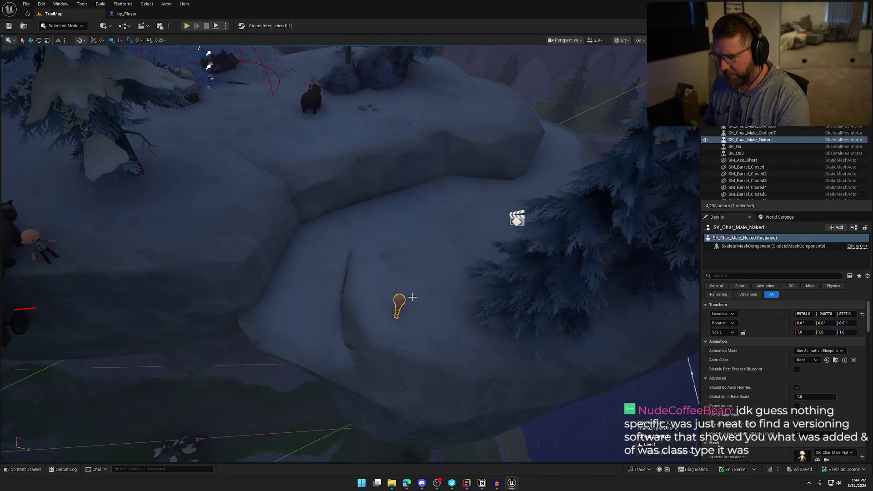
key(Delete)
click(510, 265)
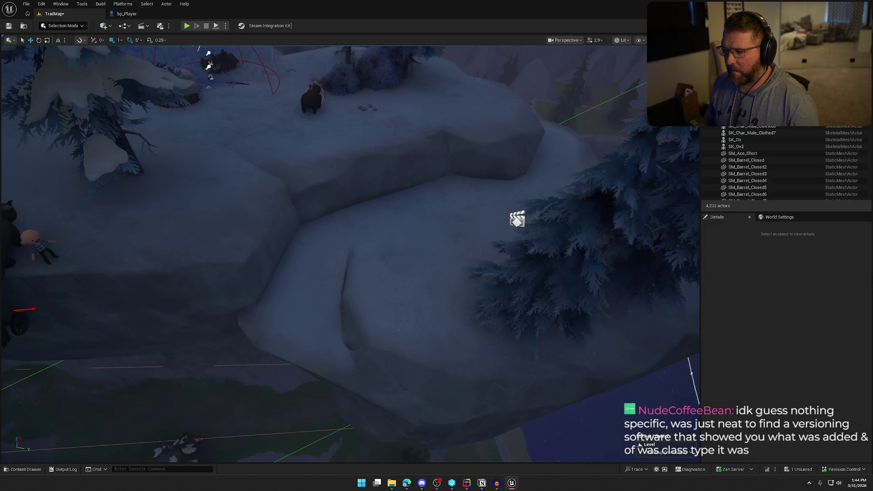
click(517, 220)
key(Delete)
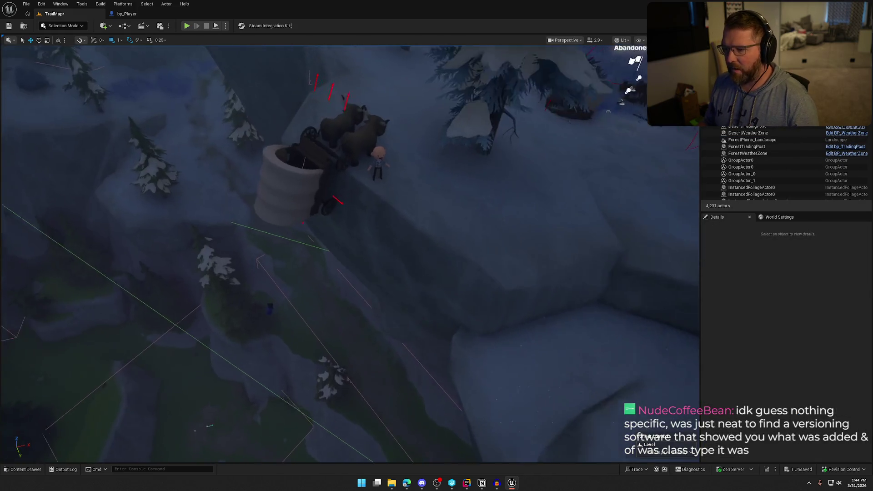
click(454, 164)
key(Delete)
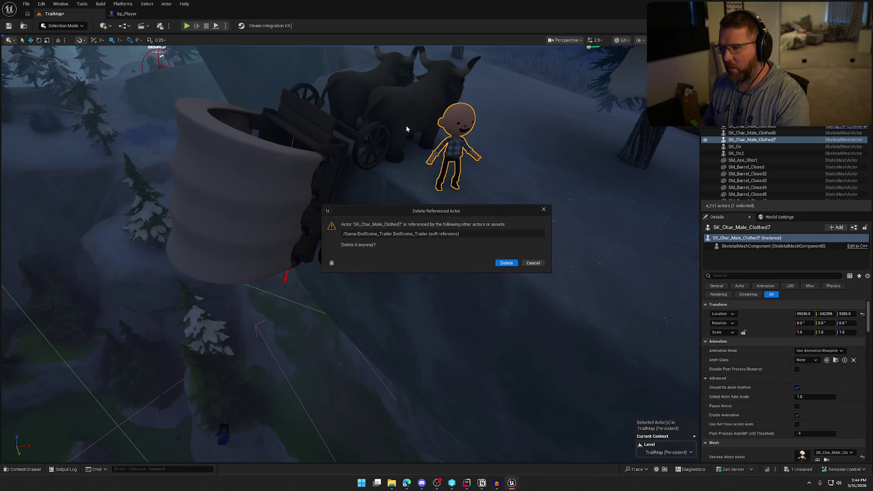
click(507, 263)
- Delete the oxen SK_Ox2 and SK_Ox and the bp_AVSWagon wagon, then save TrailMap
click(410, 114)
key(Delete)
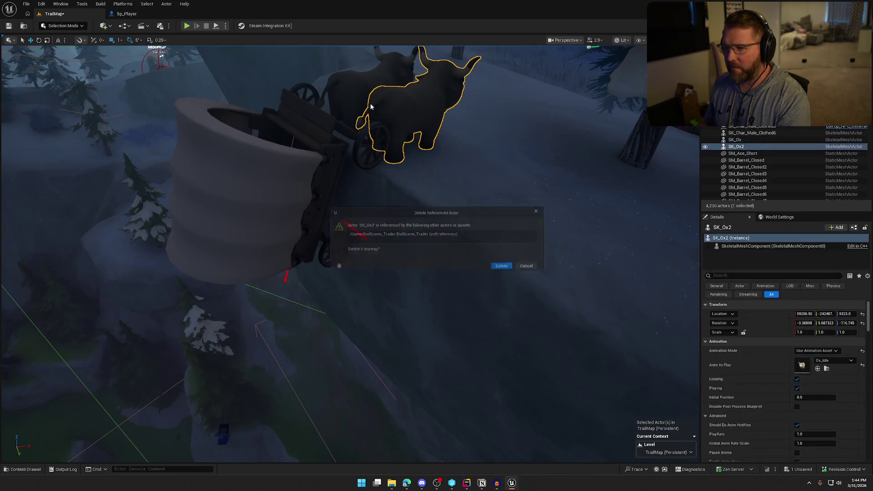
click(506, 263)
click(378, 98)
key(Delete)
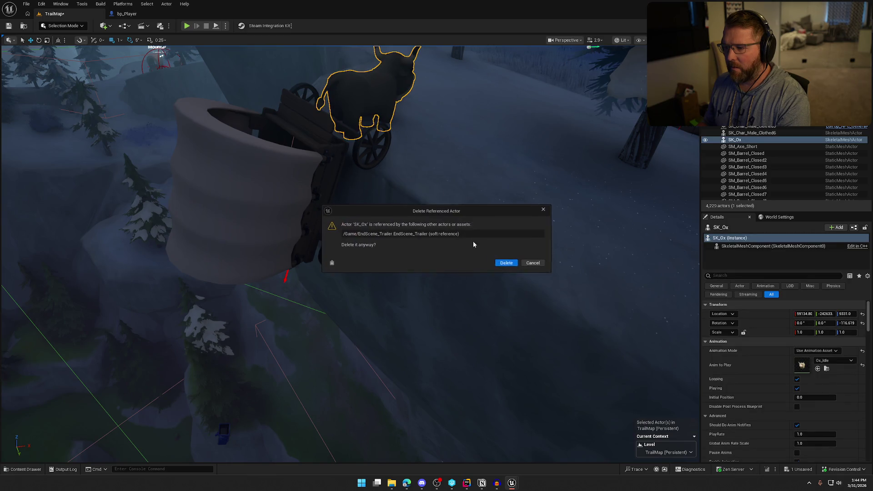
click(507, 263)
click(373, 121)
key(Delete)
click(506, 263)
drag(513, 265, 439, 212)
drag(461, 263, 460, 264)
key(ctrl+s)
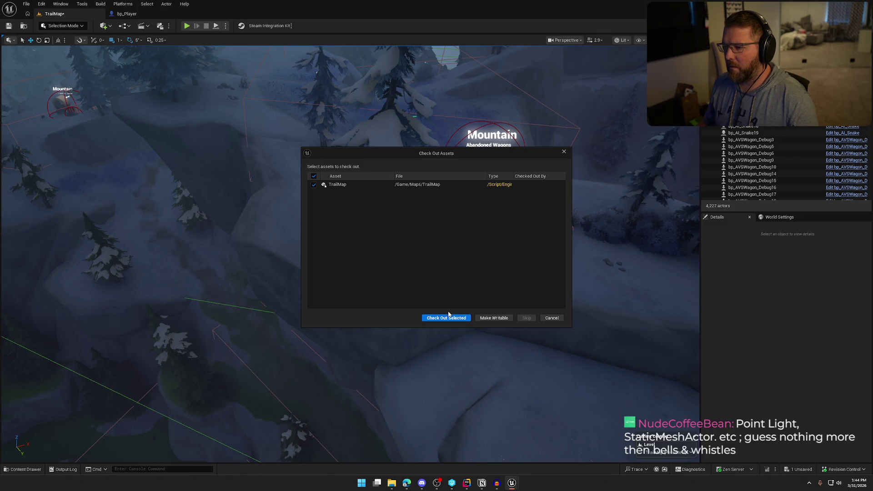
- Check out TrailMap to finish saving, keeping the EndScene_Trailer sequence, and close the Content Drawer
click(451, 317)
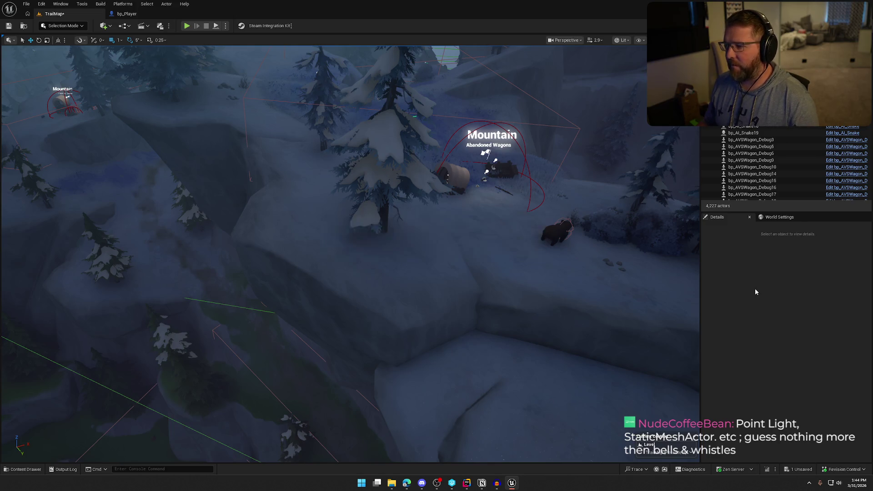
key(ctrl+space)
scroll(35, 379, up, 5)
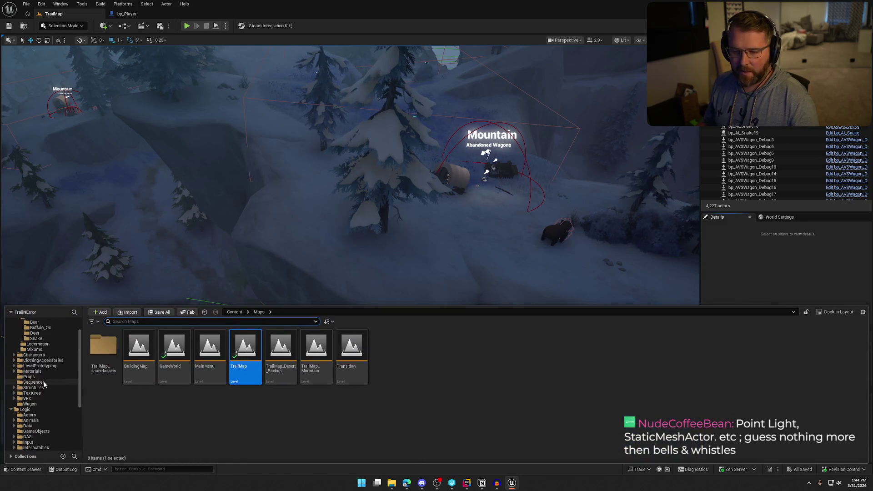
click(27, 322)
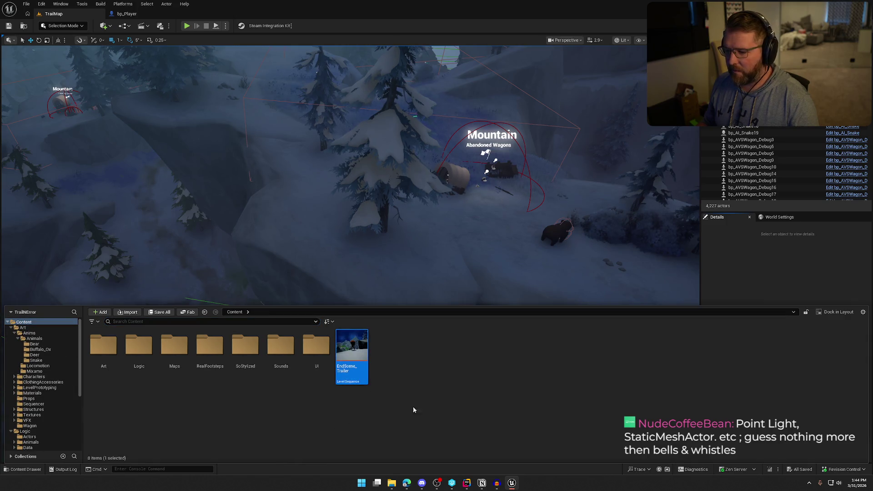
key(Delete)
key(Escape)
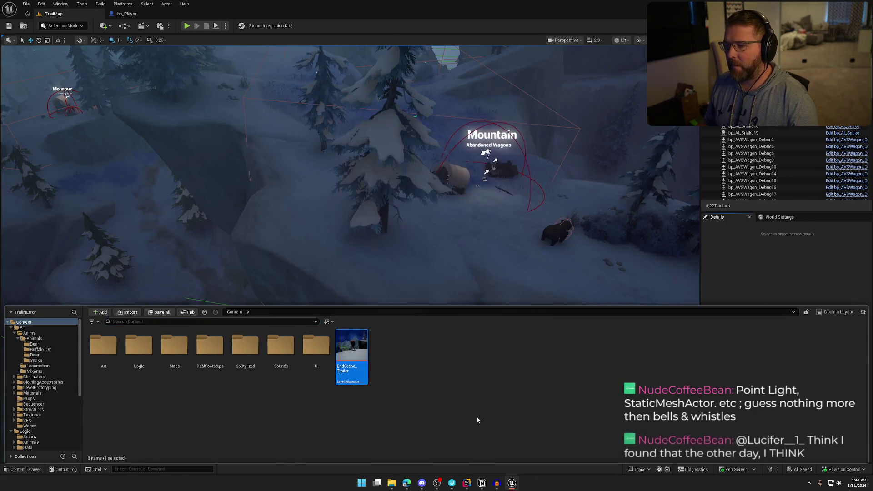
click(742, 285)
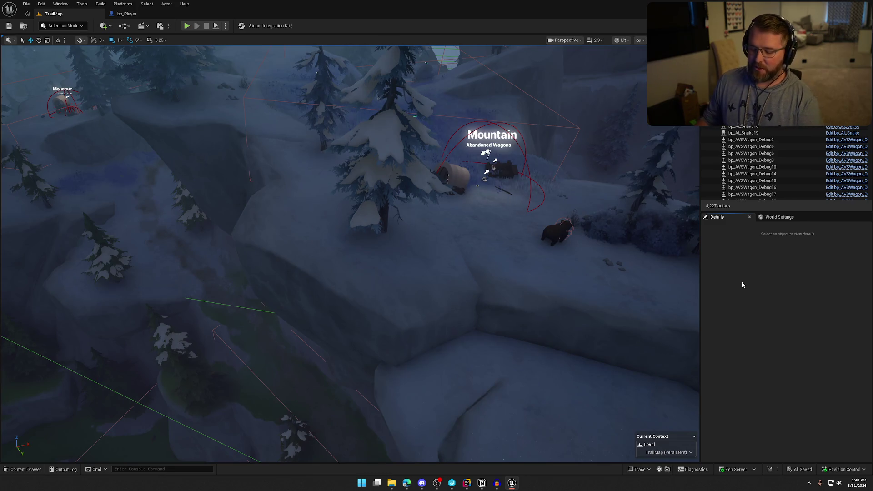
- Hide editor markers, reframe the view around the wagon and bear, then bring up the Splice browser
key(g)
scroll(497, 256, down, 3)
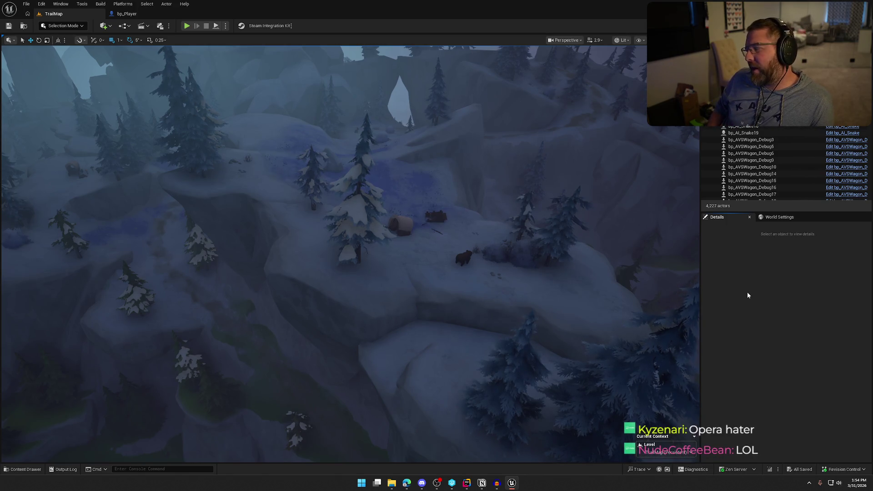
key(Down)
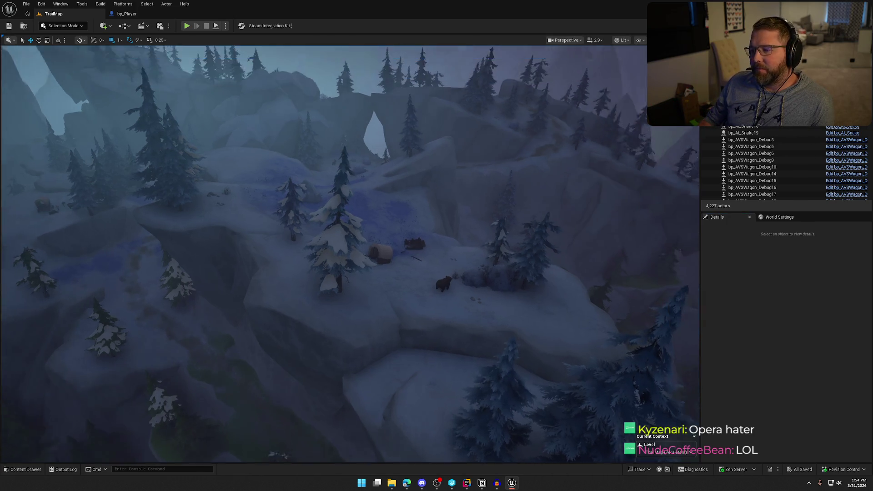
drag(408, 349, 399, 342)
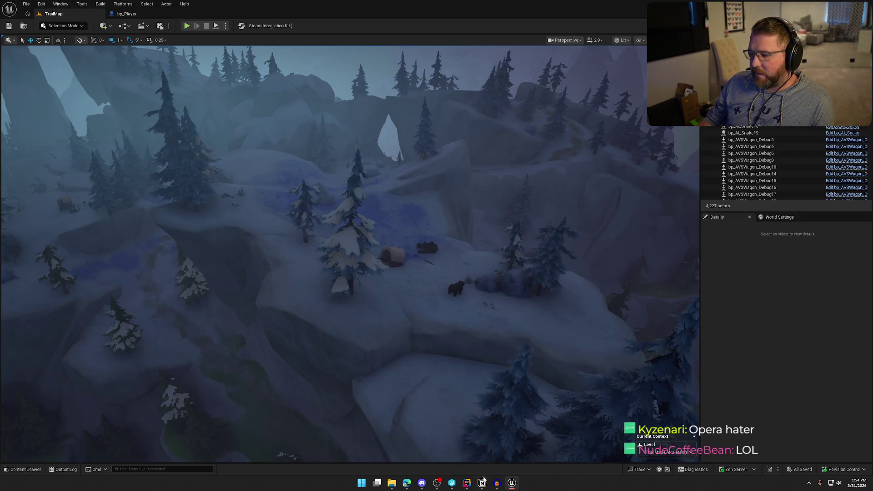
mouse_move(403, 485)
click(463, 451)
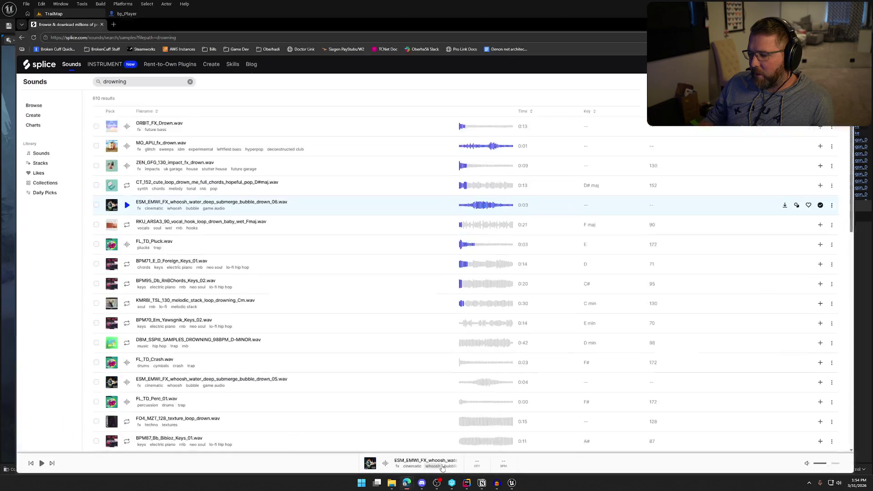
- Search Splice sounds for 'coughing' and preview CoughMale_BW.16364.wav
click(116, 66)
key(ctrl+a)
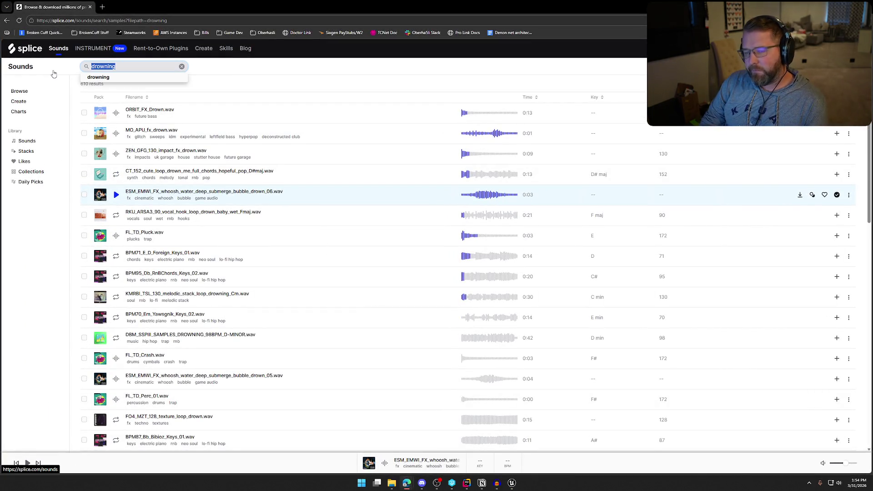
text(coughing)
key(Return)
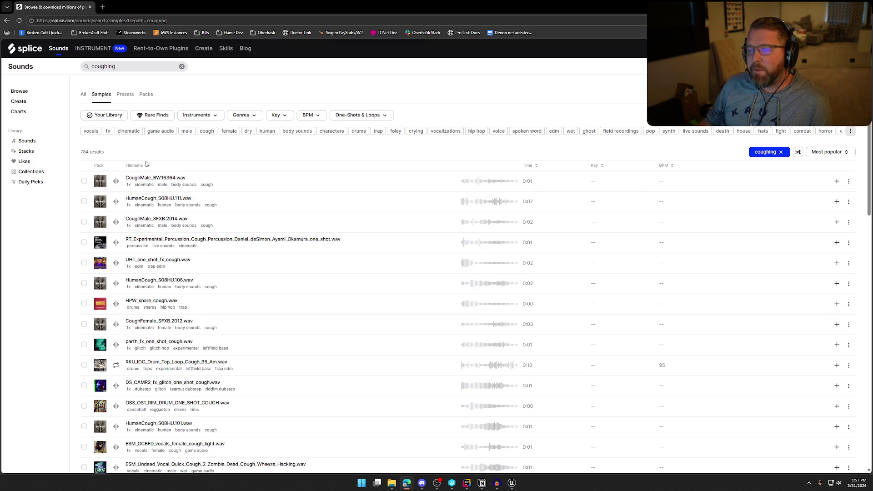
click(116, 181)
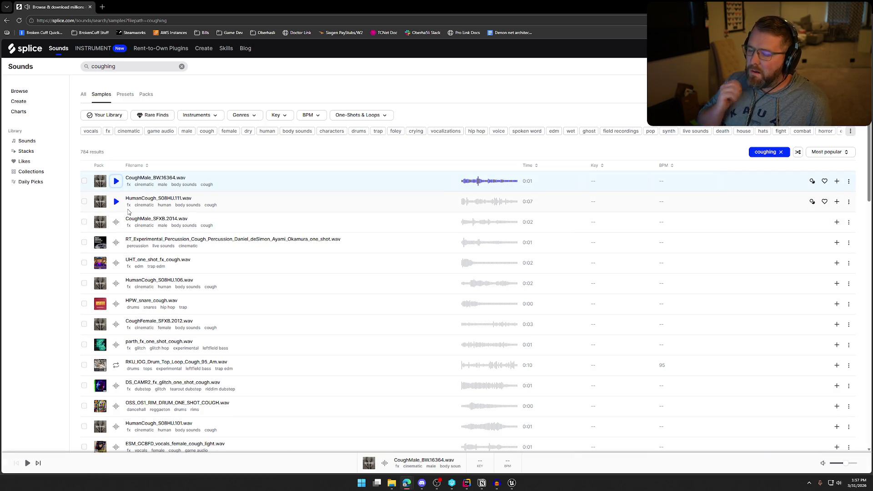
- Preview HumanCough_S08HU.111.wav and CoughMale_SFXB.2014.wav, then open Blastwave FX's Body Noises pack
click(116, 201)
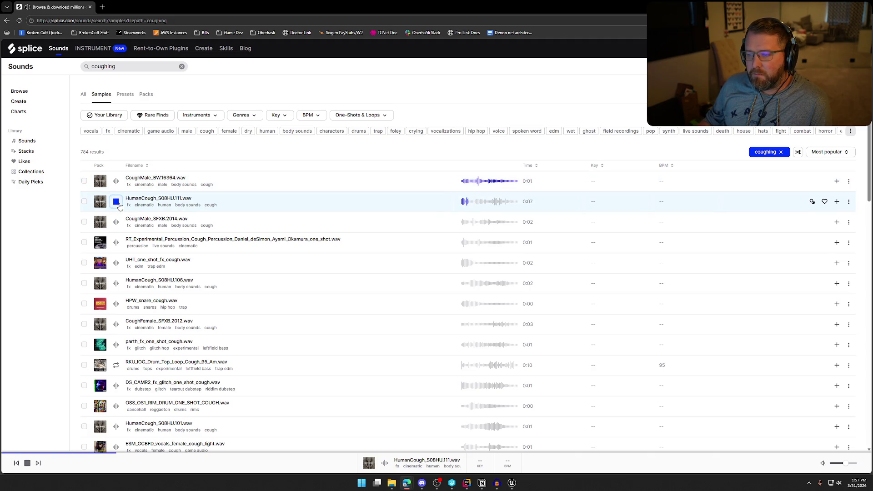
click(117, 223)
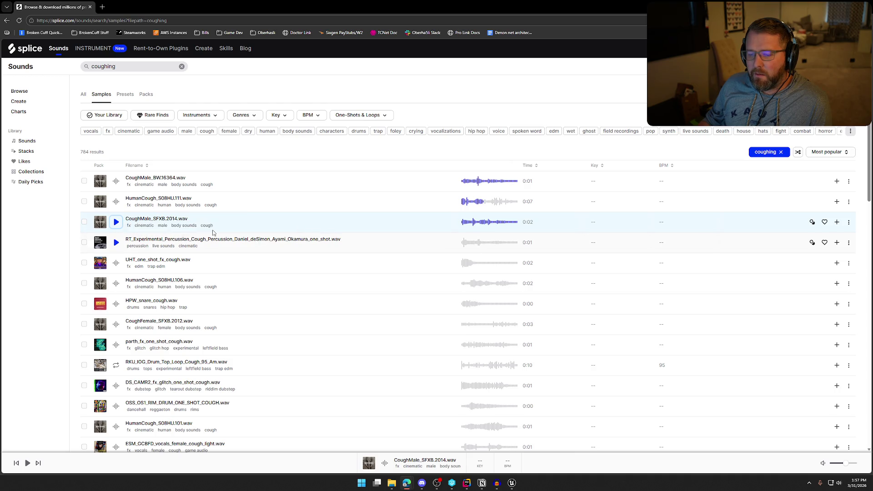
click(100, 186)
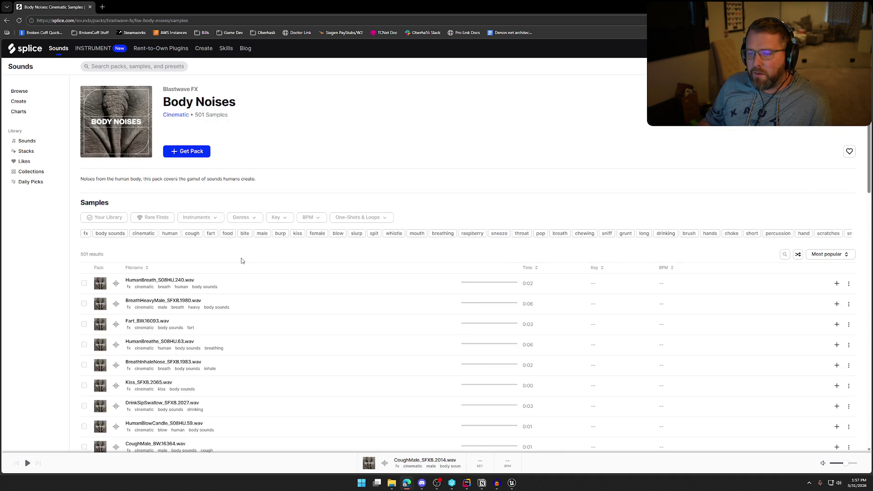
- Preview HumanBreath_S08HU.240, BreathHeavyMale_SFXB.1980 and Fart_BW.16093 from the Body Noises pack
scroll(304, 272, down, 2)
scroll(304, 272, up, 2)
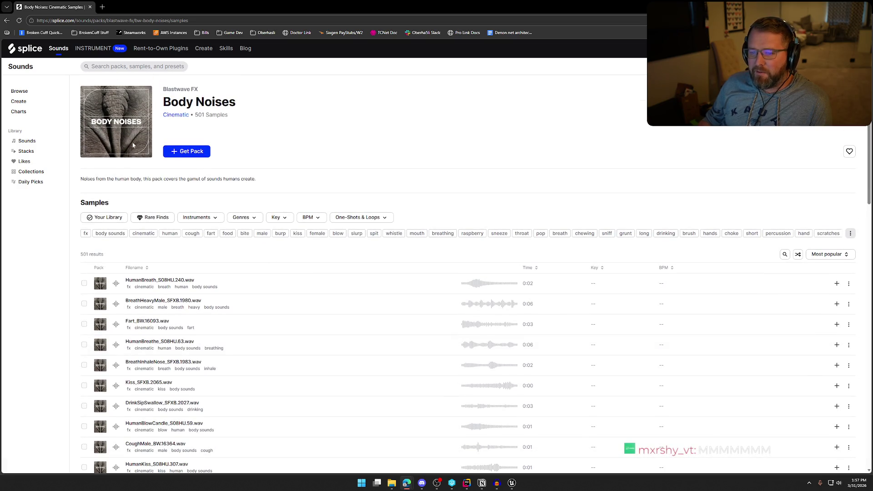
scroll(279, 280, down, 4)
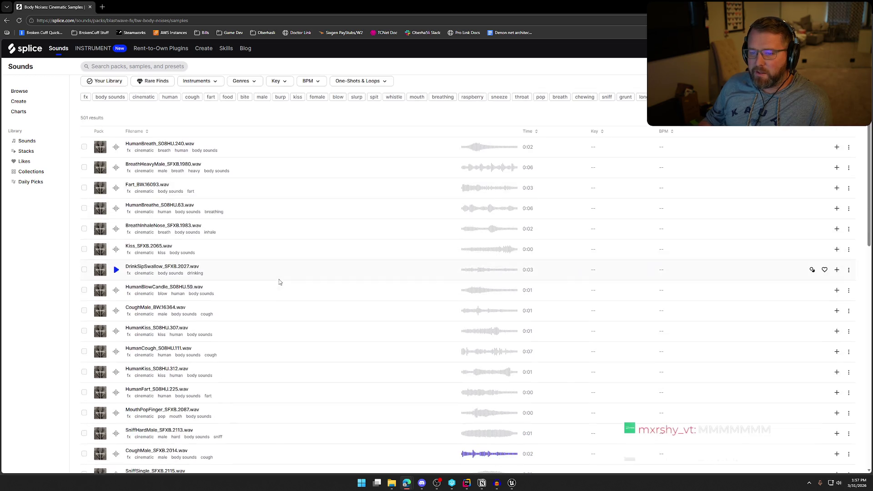
click(116, 113)
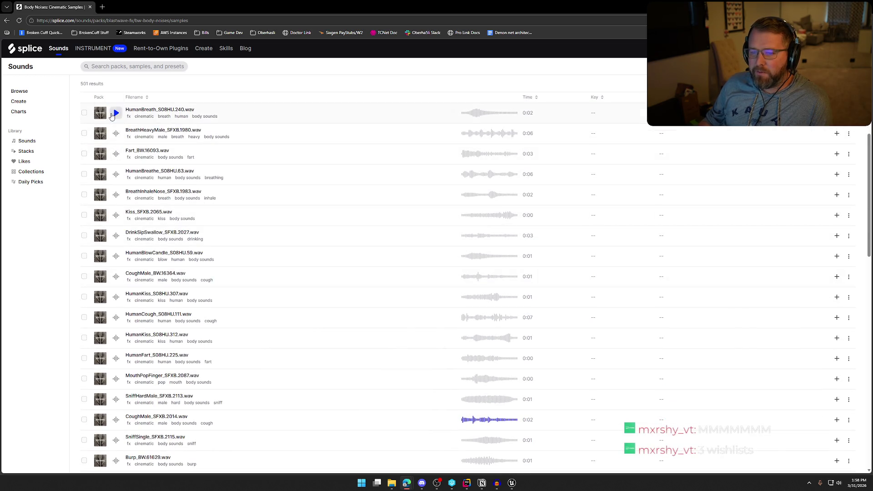
click(116, 134)
click(116, 154)
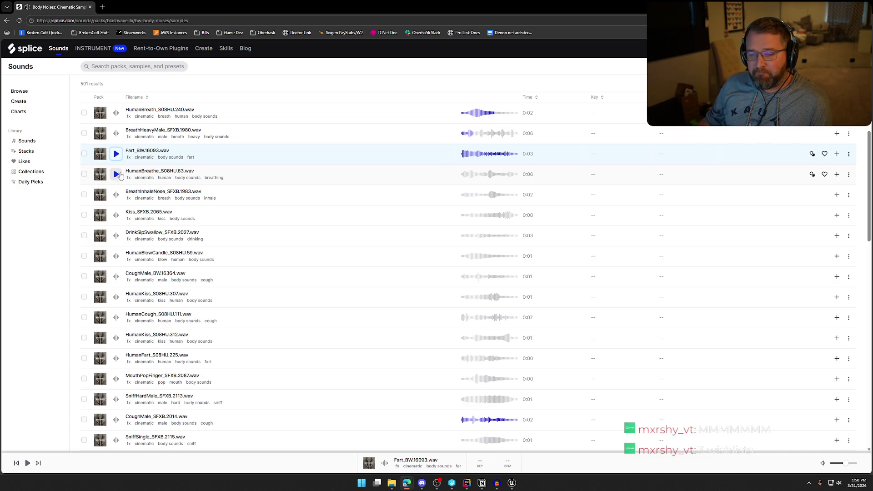
- Preview the CoughMale_BW, HumanKiss, HumanCough, HumanFart and MouthPopFinger samples, then CoughMale_SFXB.2014 again
scroll(116, 170, down, 2)
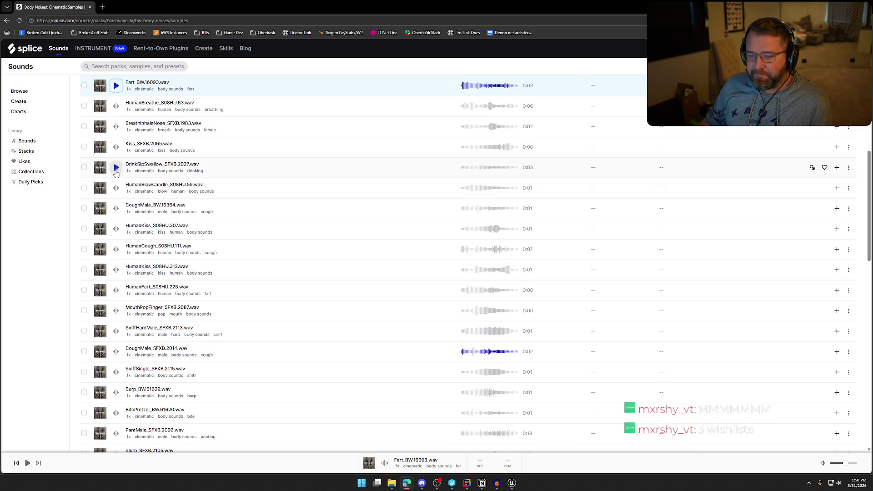
click(115, 208)
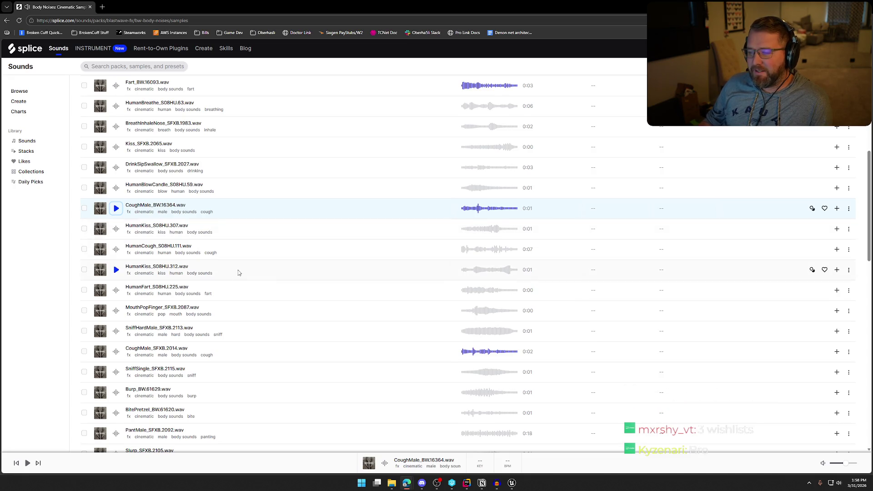
click(117, 229)
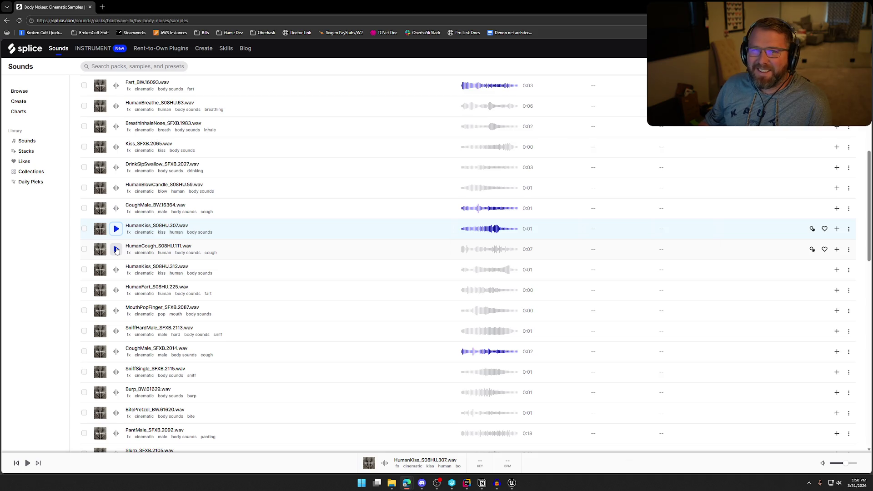
click(117, 250)
scroll(116, 245, down, 1)
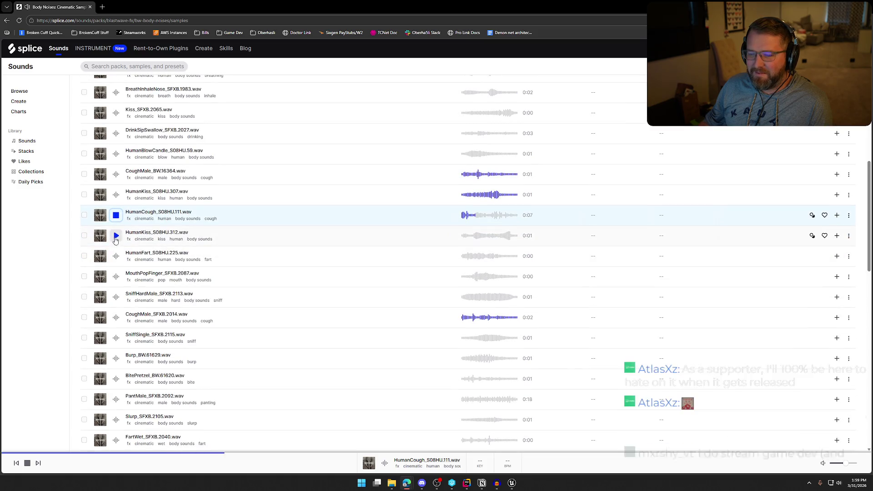
click(116, 257)
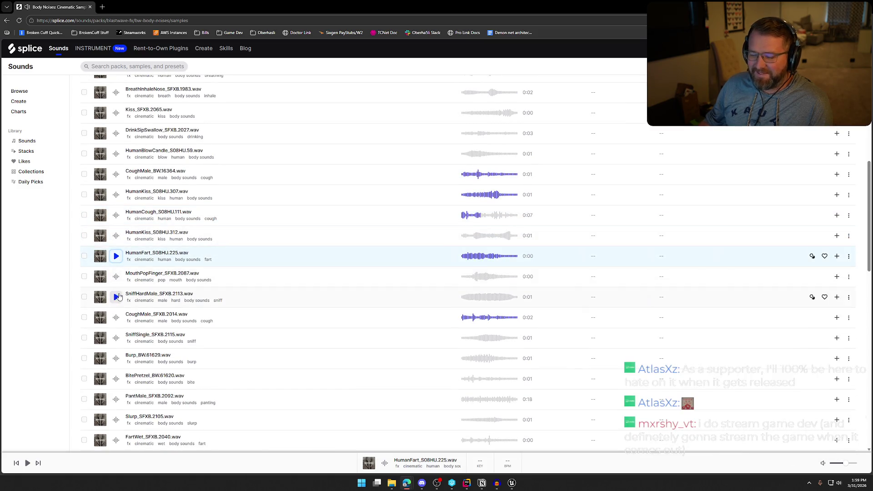
click(116, 276)
scroll(115, 254, down, 2)
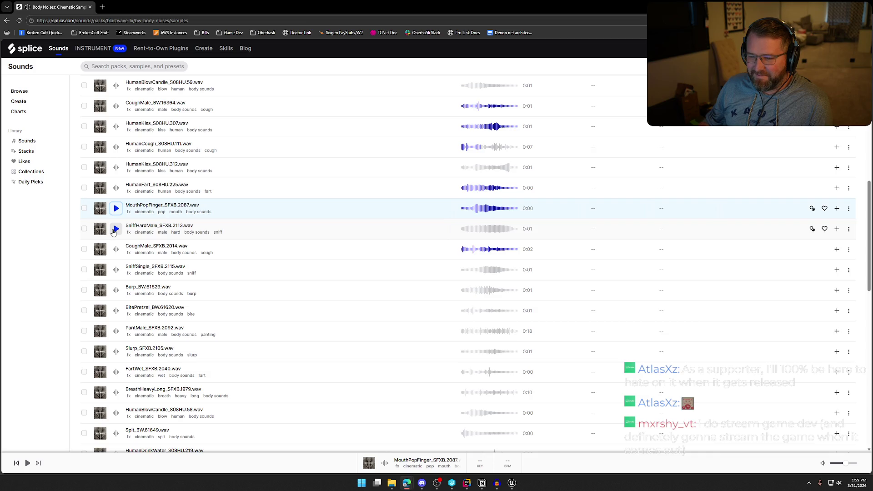
click(114, 251)
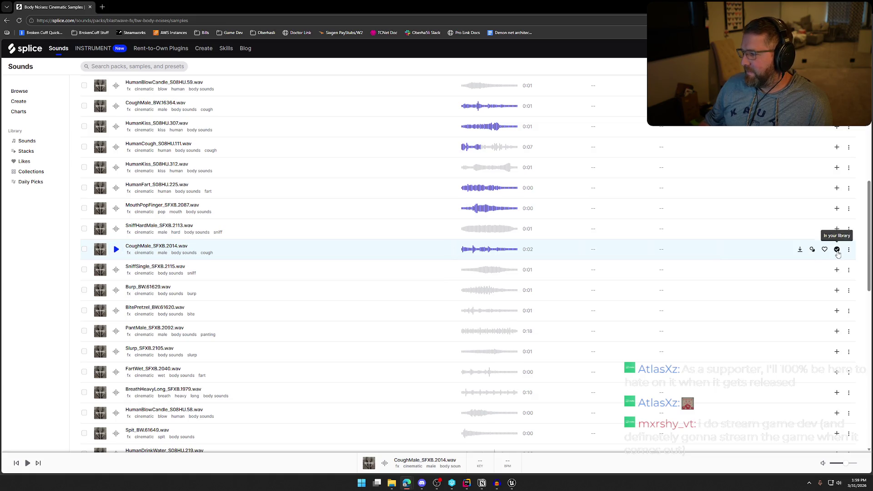
- Add CoughMale_SFXB.2014.wav to the library, download it to disk, then preview Burp_BW.61629.wav
click(837, 251)
click(799, 251)
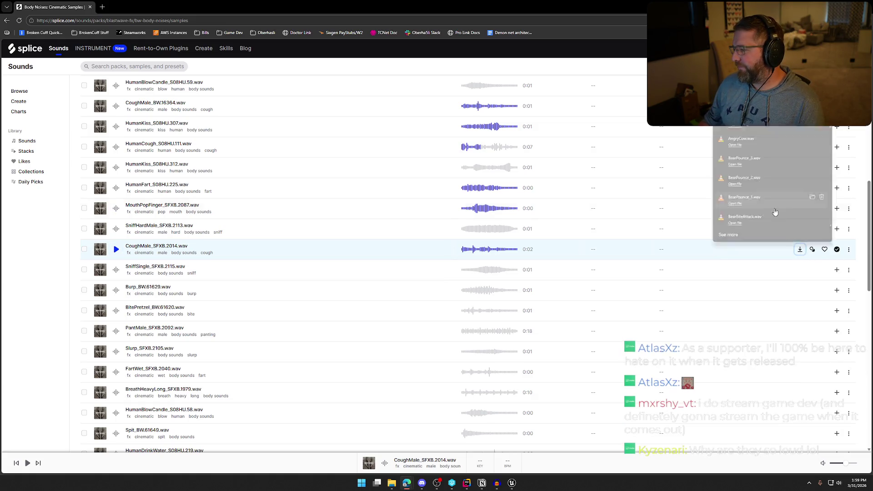
key(Return)
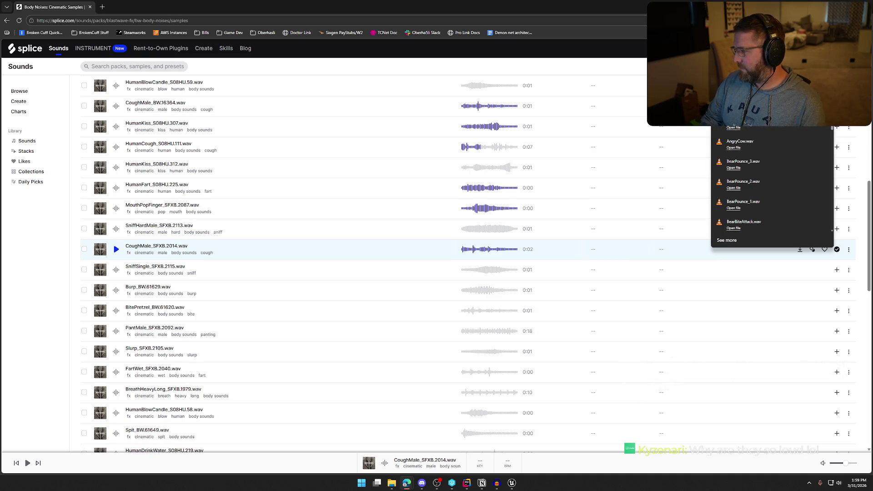
click(117, 291)
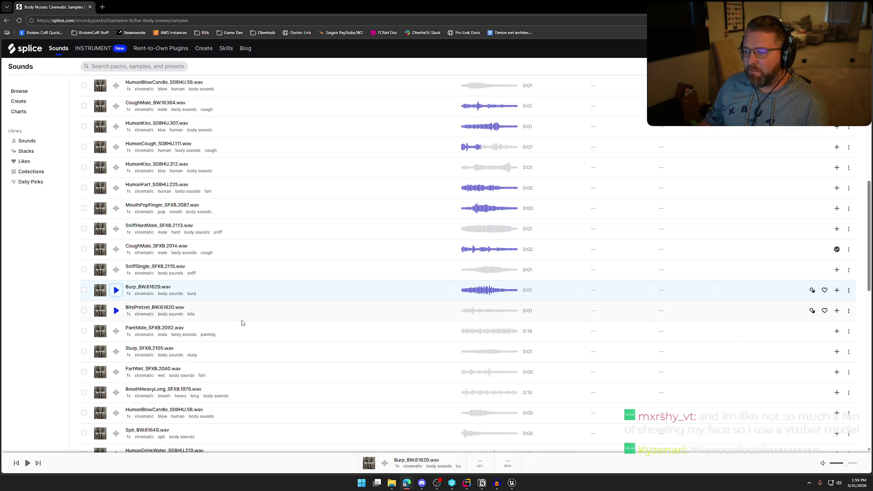
- Replay Burp_BW.61629.wav, then preview FartHardLongFunny_SFXB.2036.wav further down the pack
scroll(243, 321, down, 2)
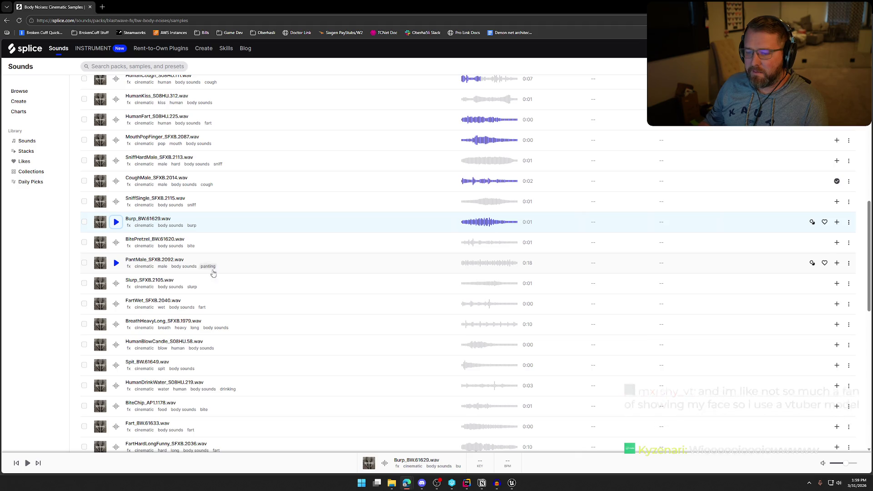
click(116, 224)
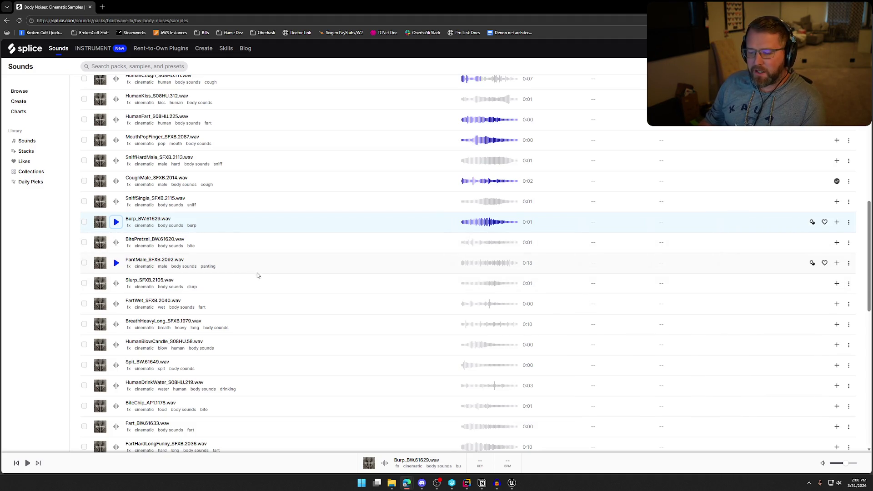
scroll(258, 276, down, 2)
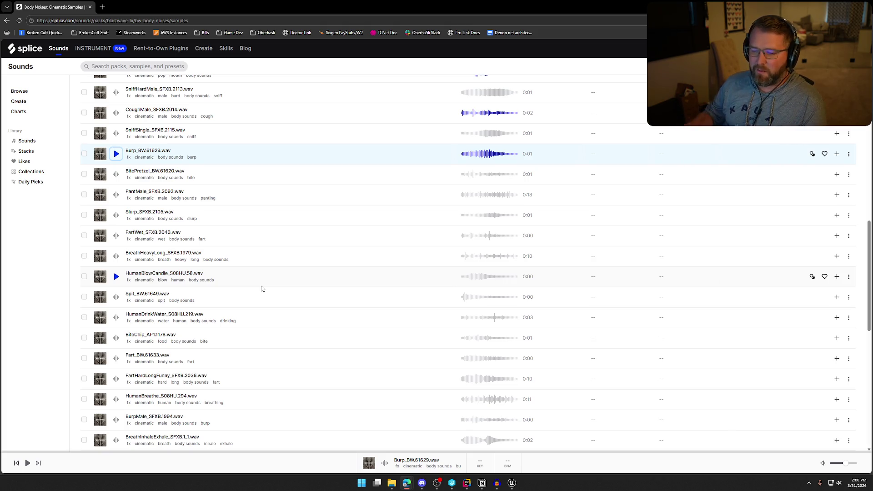
scroll(250, 290, down, 2)
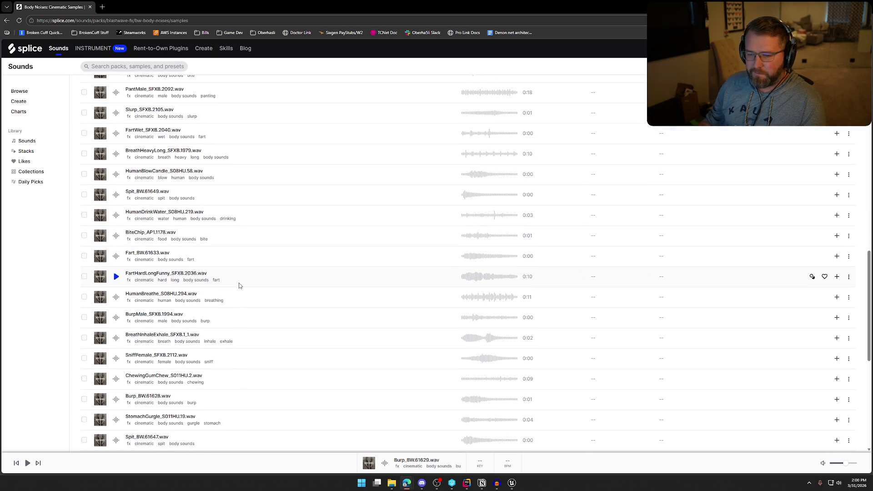
scroll(239, 286, down, 1)
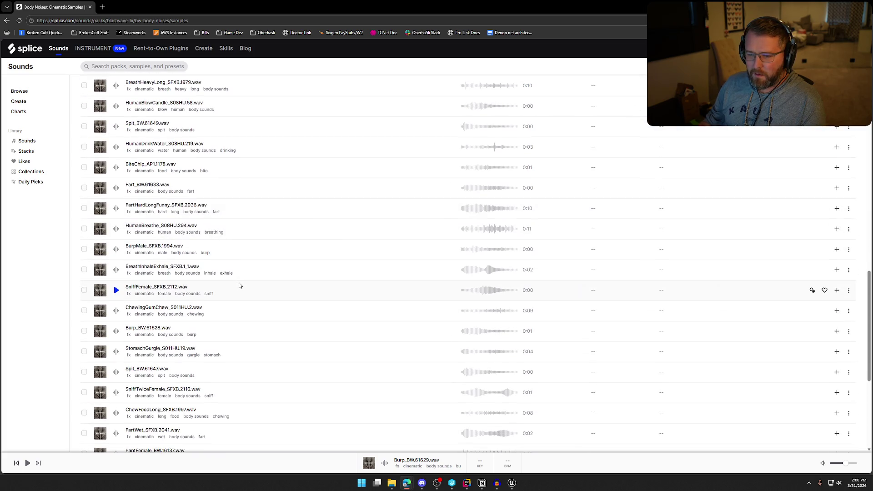
click(117, 210)
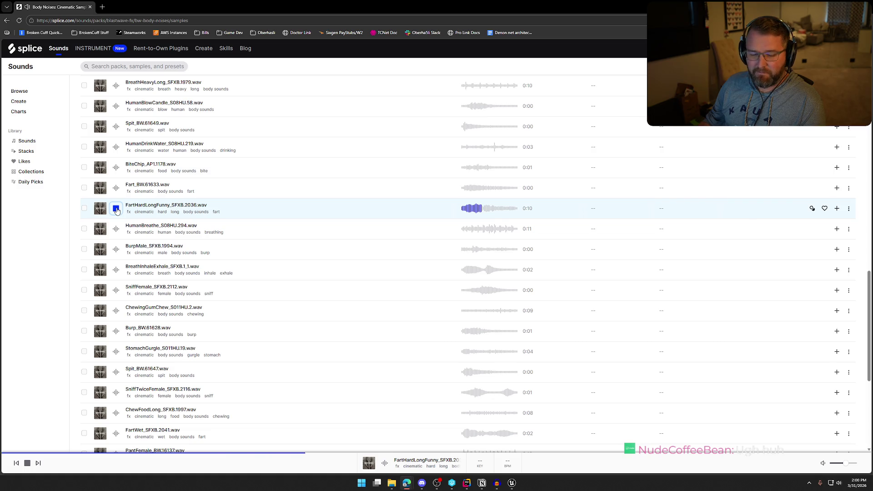
scroll(275, 238, down, 1)
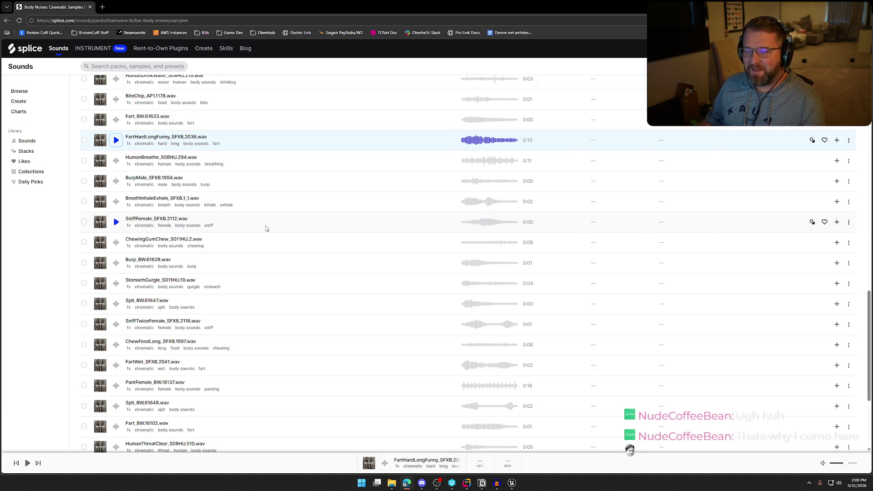
- Preview SniffFemale_SFXB.2112.wav and ChewFoodLong_SFXB.1997.wav, stopping the ChewFoodLong playback
click(116, 222)
scroll(198, 239, down, 1)
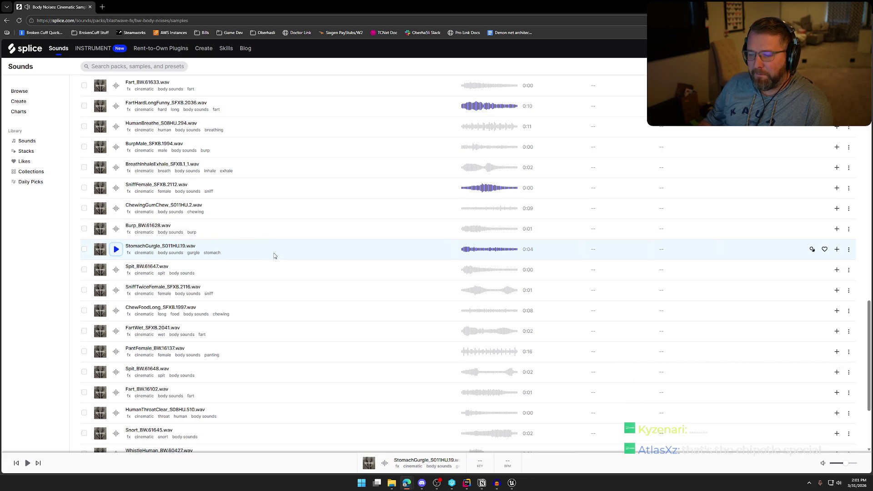
scroll(275, 255, down, 1)
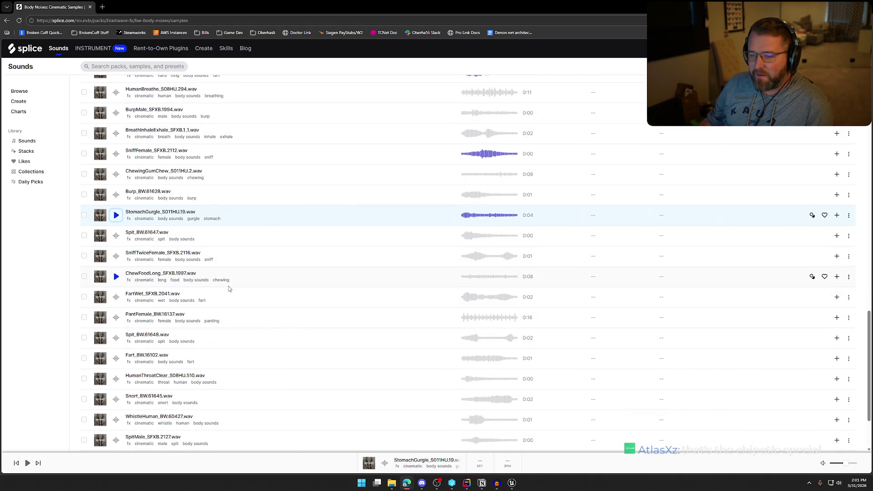
click(116, 277)
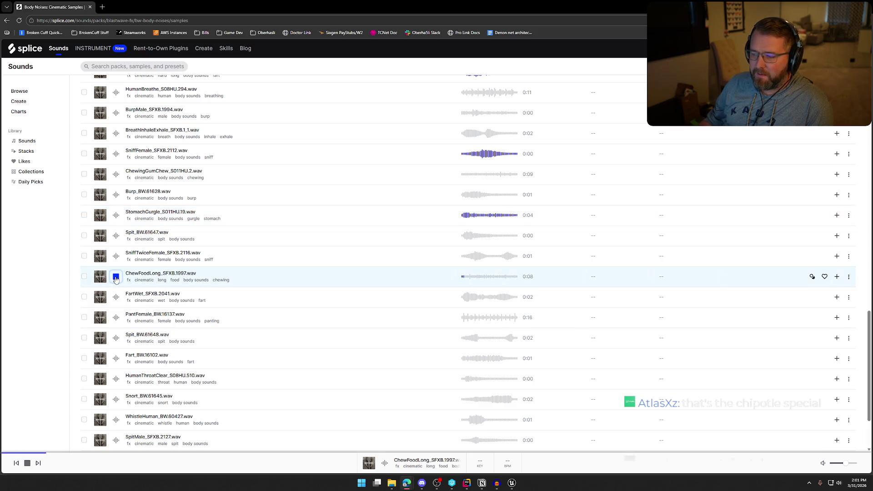
click(116, 277)
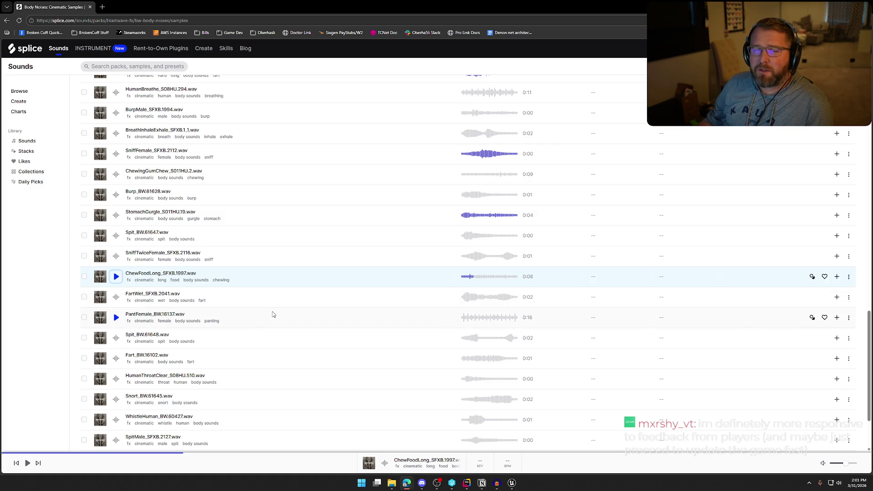
- Preview Snort_BW.61645 and Fart_BW.16090, then move to page 2 of the pack
scroll(237, 289, down, 2)
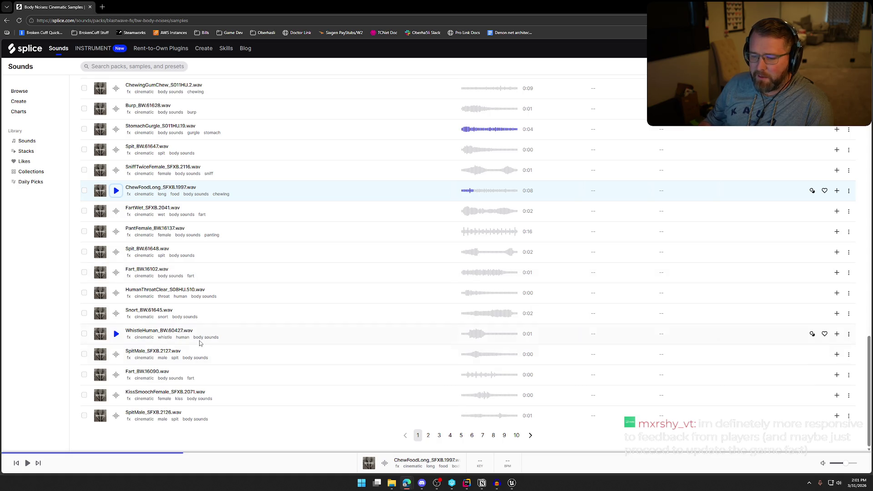
click(116, 314)
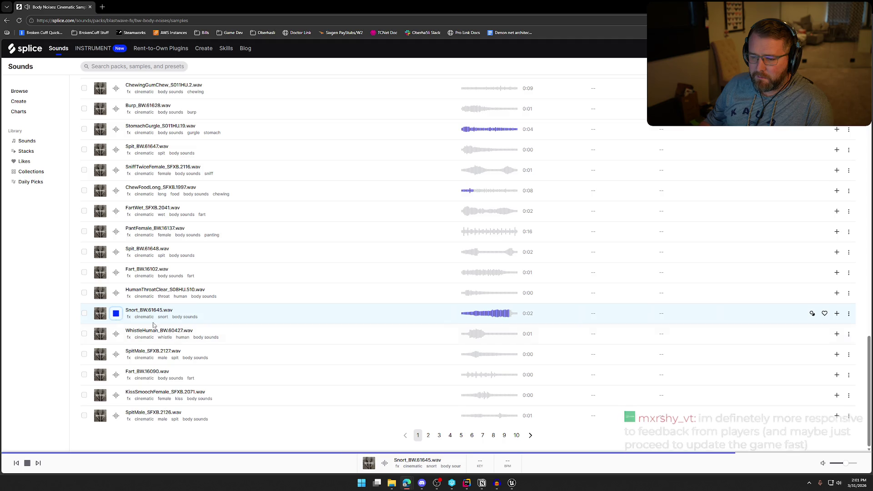
click(116, 377)
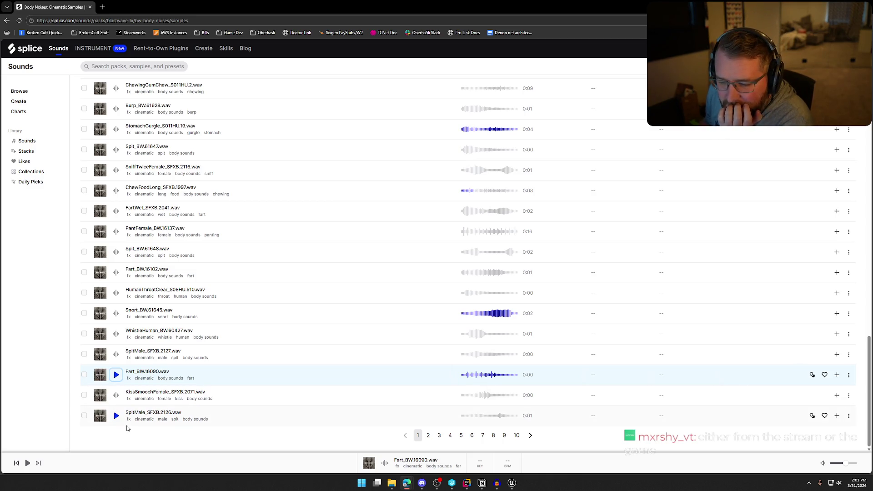
click(429, 435)
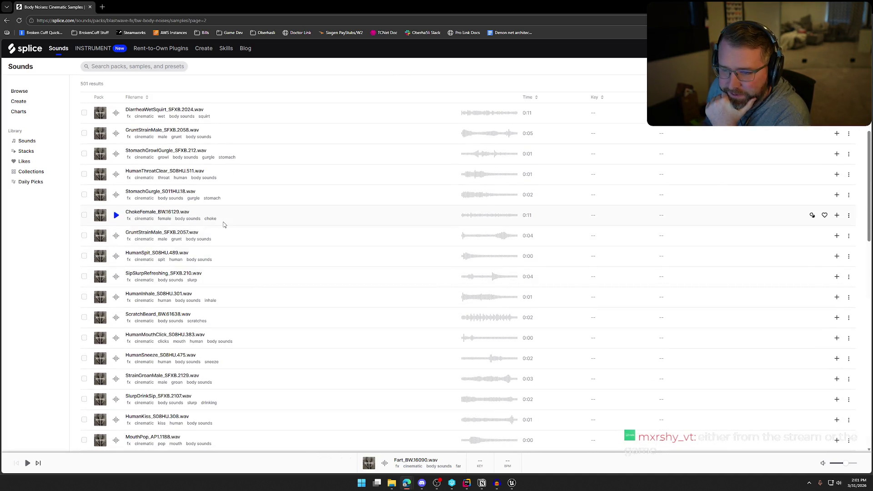
- Preview DiarrheaWetSquirt, StomachGrowlGurgle, StomachGurgle_S011HU.18 and ChokeFemale_BW.16129
click(117, 114)
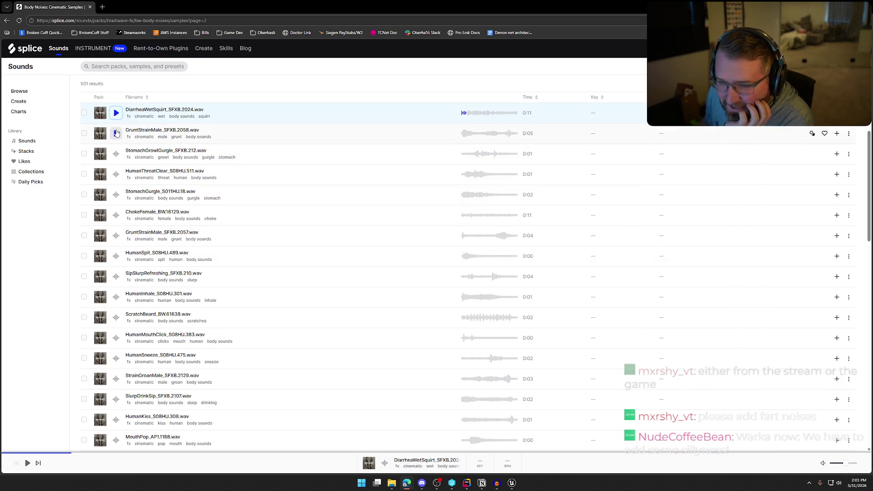
click(117, 155)
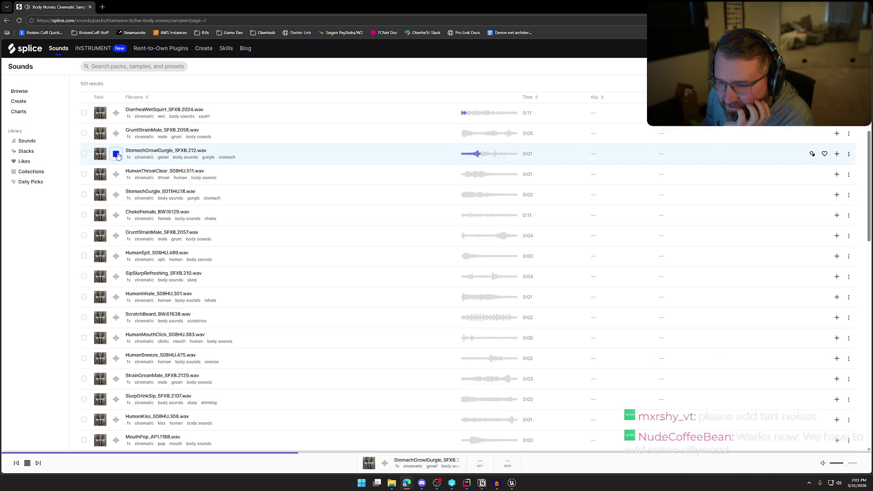
scroll(117, 157, down, 1)
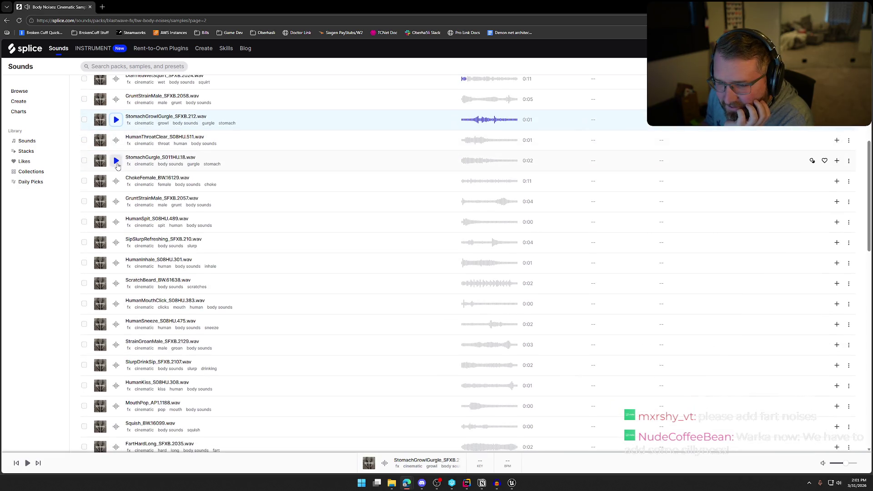
click(116, 161)
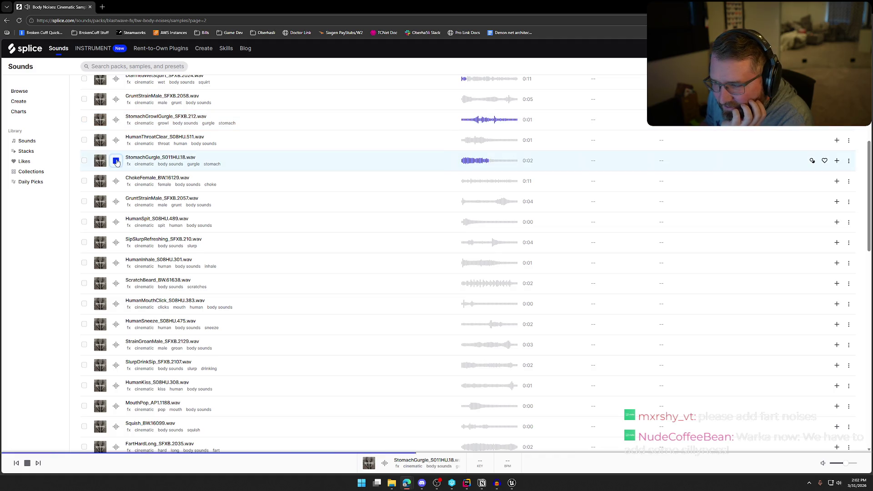
click(117, 183)
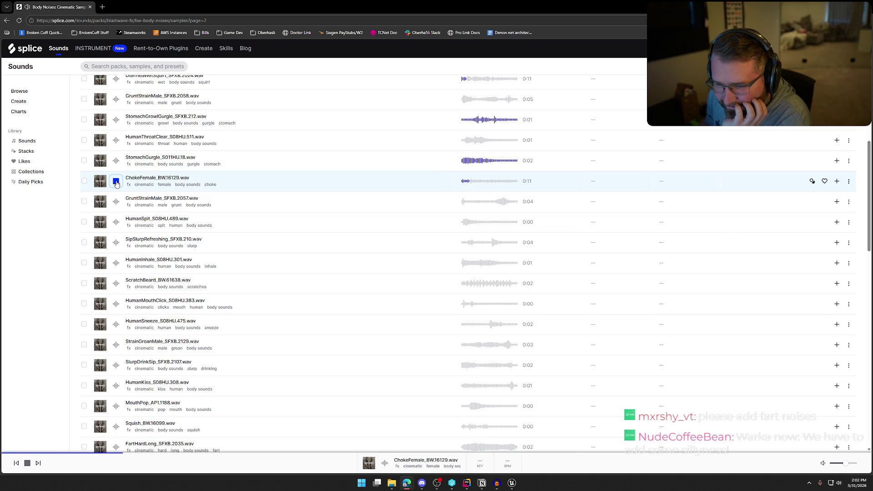
click(117, 183)
- Preview HumanSneeze_S08HU.475, Squish_BW.16099 and FartHardLong_SFXB.2035
scroll(116, 184, down, 1)
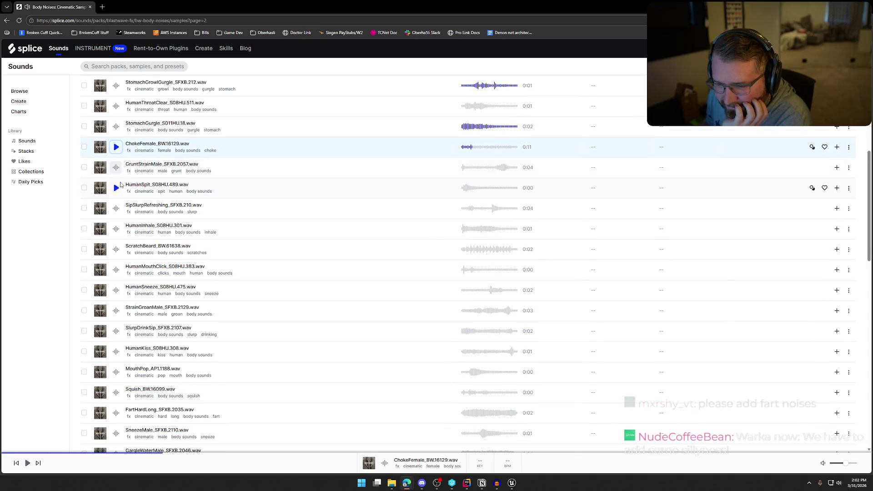
scroll(118, 209, down, 3)
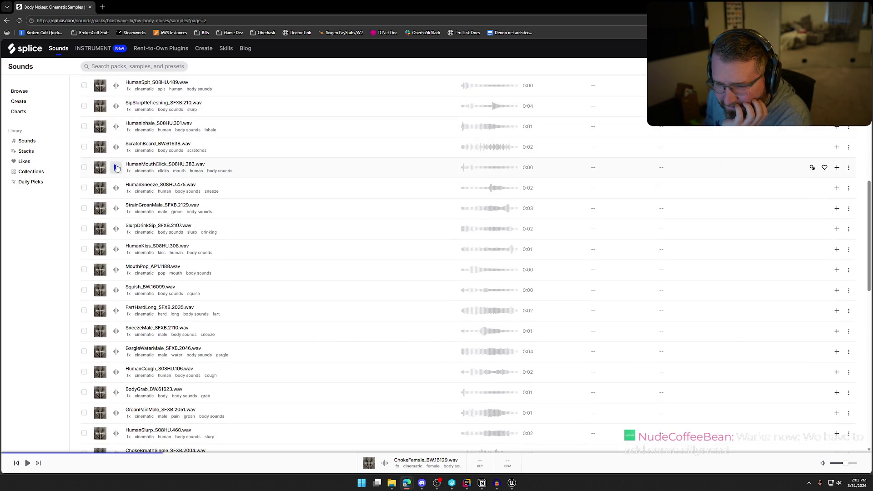
click(119, 189)
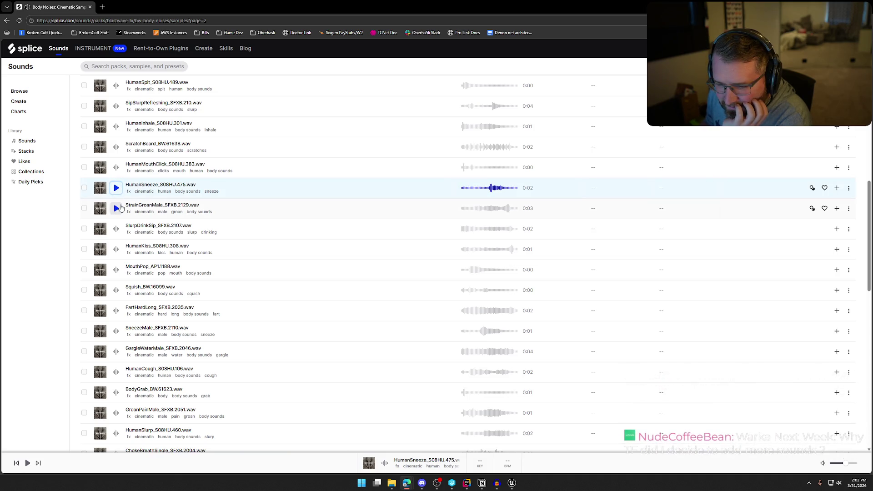
scroll(119, 214, down, 2)
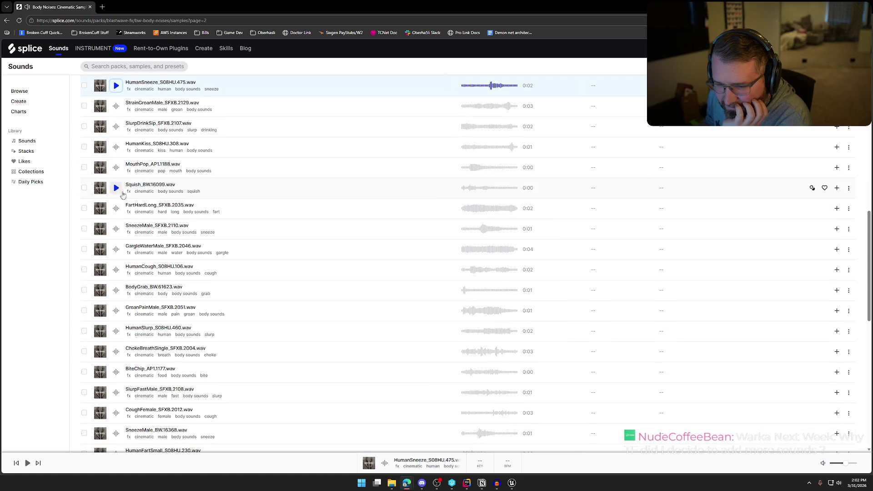
click(117, 188)
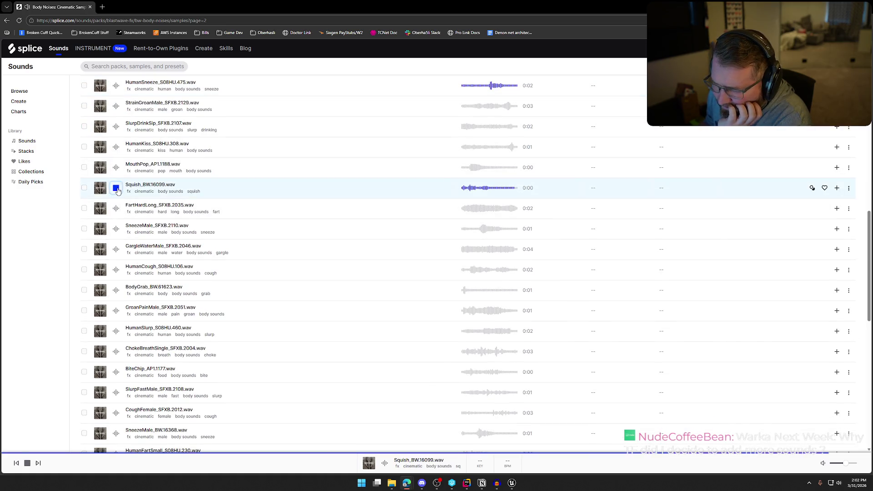
click(117, 209)
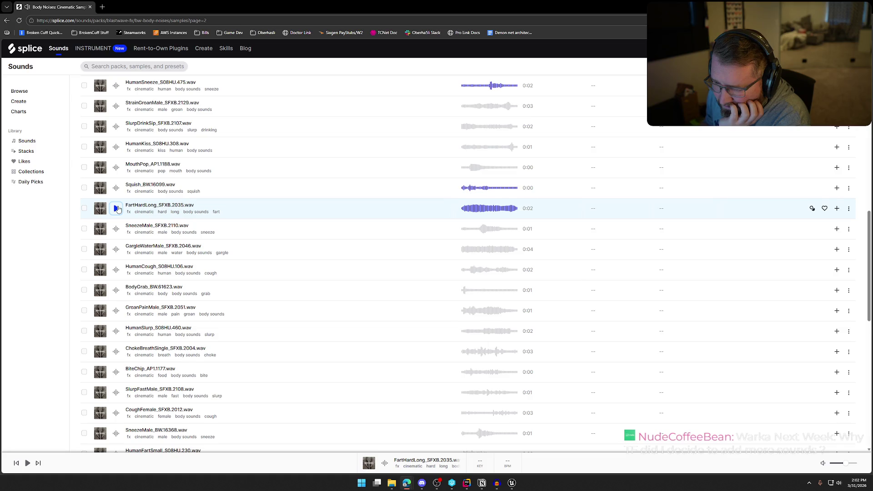
- Preview HumanCough_S08HU.106, BodyGrab_BW.61623 and GroanPainMale_SFXB.2051
scroll(118, 209, down, 1)
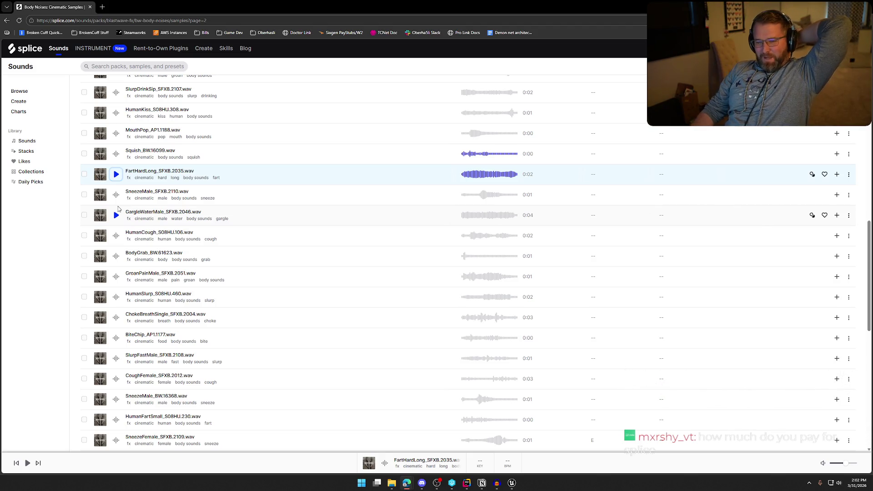
click(116, 236)
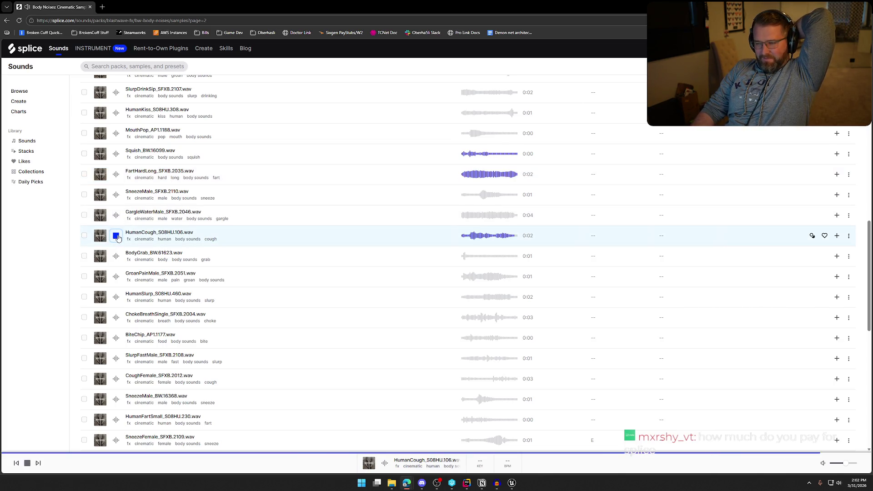
scroll(117, 237, down, 1)
click(116, 228)
click(115, 246)
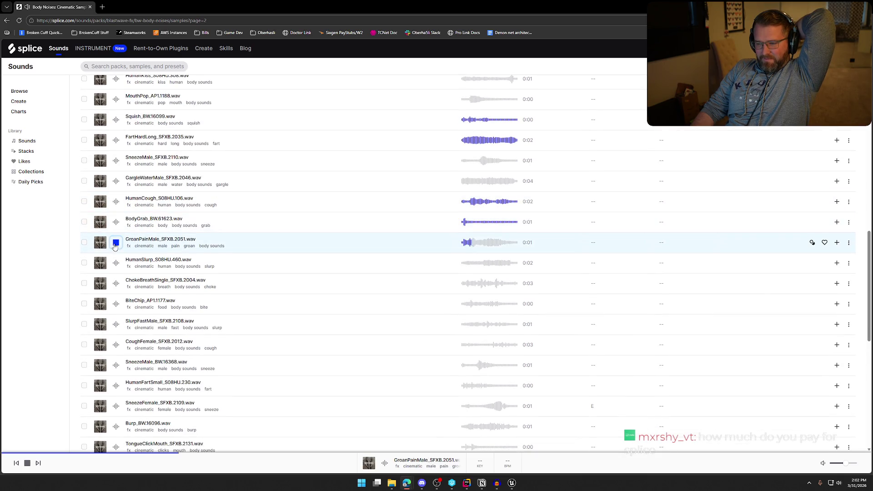
- Preview BiteChip_AP1.1177, CoughFemale_SFXB.2012 and SneezeMale_BW.16368
scroll(116, 256, down, 1)
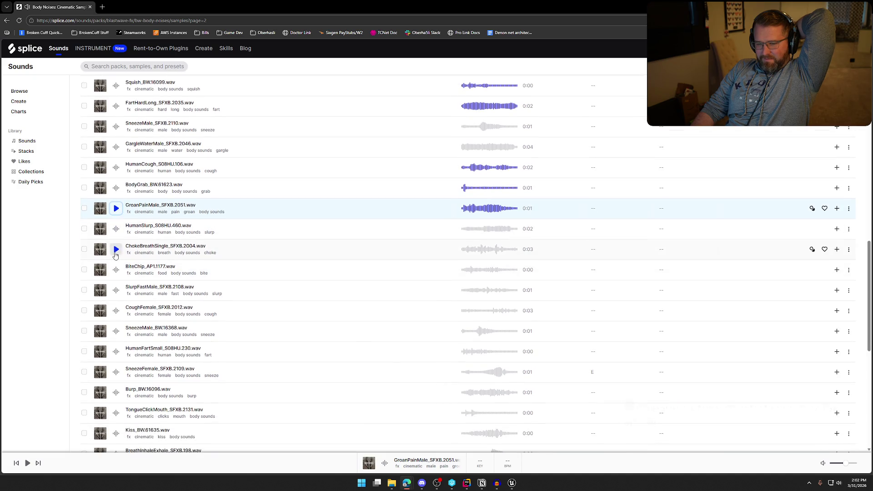
scroll(116, 256, down, 1)
click(116, 236)
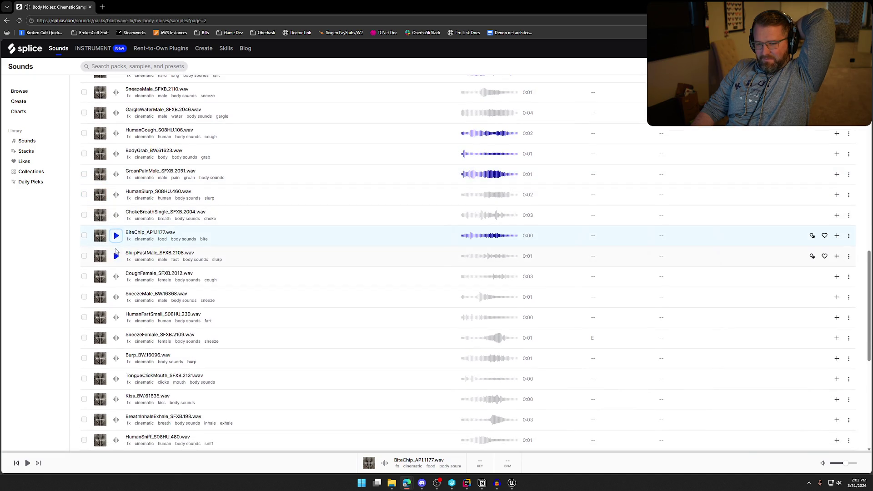
scroll(116, 250, down, 1)
click(116, 242)
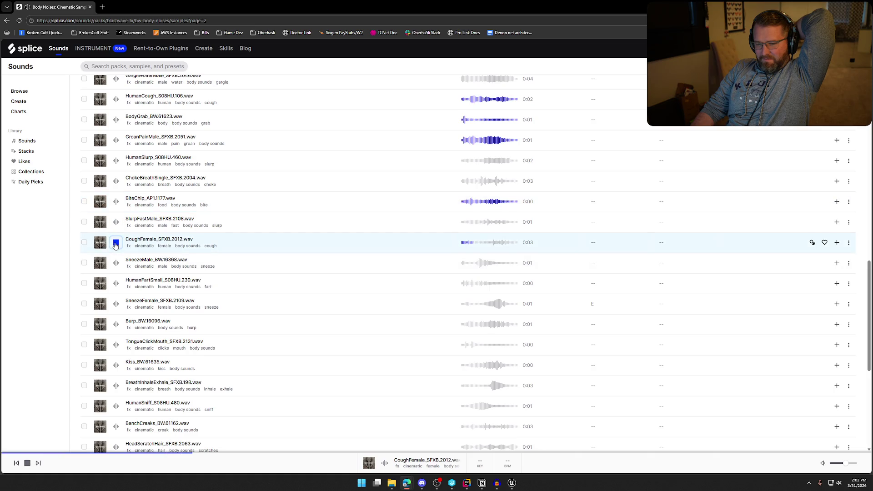
click(116, 242)
scroll(115, 246, down, 1)
click(116, 230)
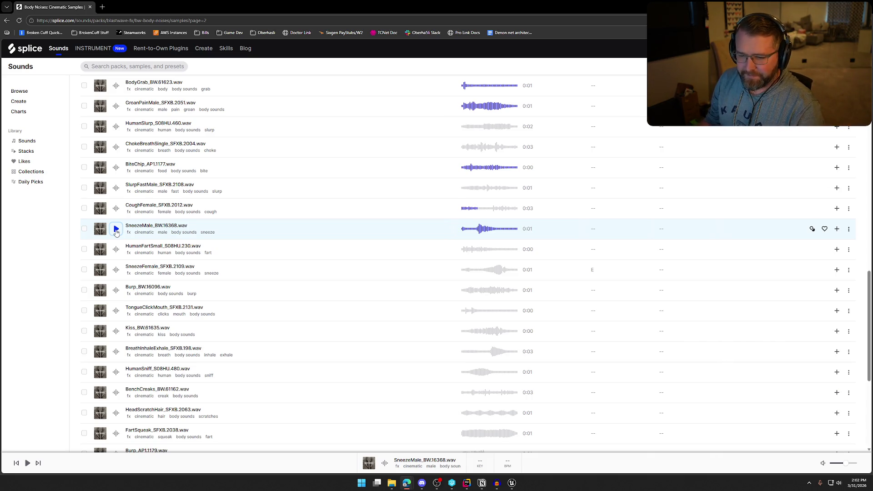
- Preview Burp_BW.16096 and FartSqueak_SFXB.2038, then go to page 3 of the pack
scroll(120, 244, down, 1)
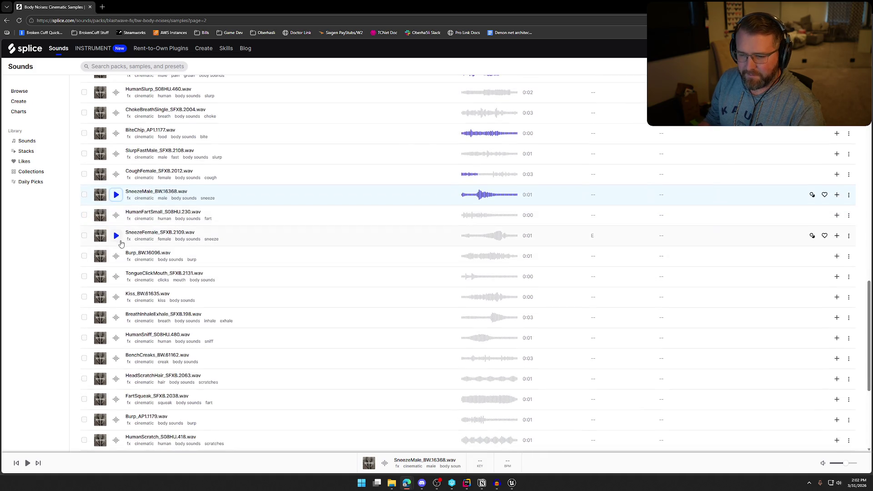
scroll(118, 240, down, 1)
click(116, 223)
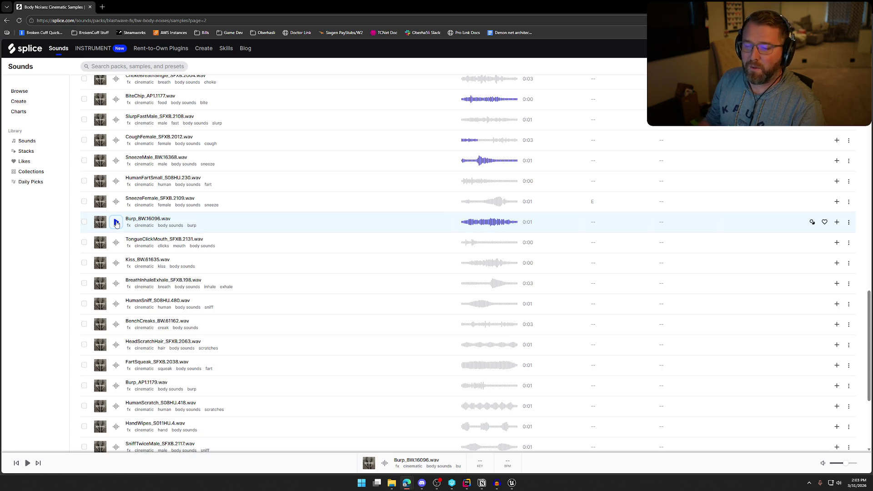
scroll(309, 286, down, 1)
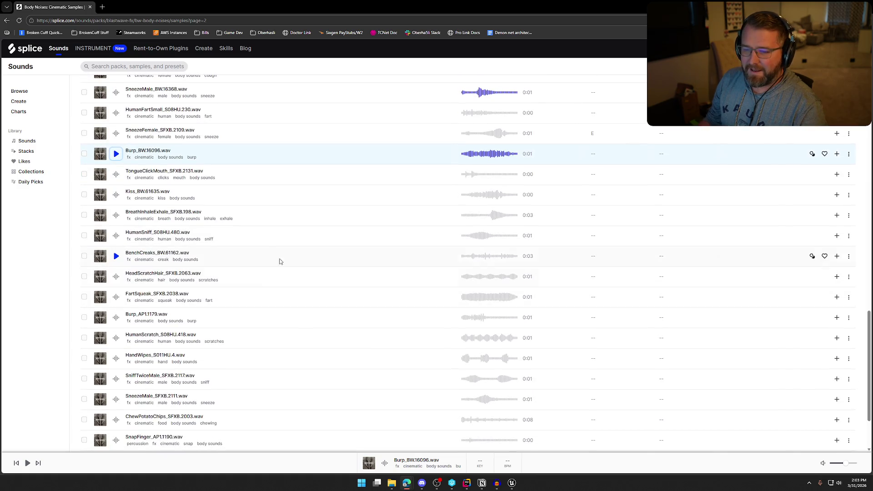
scroll(214, 253, down, 1)
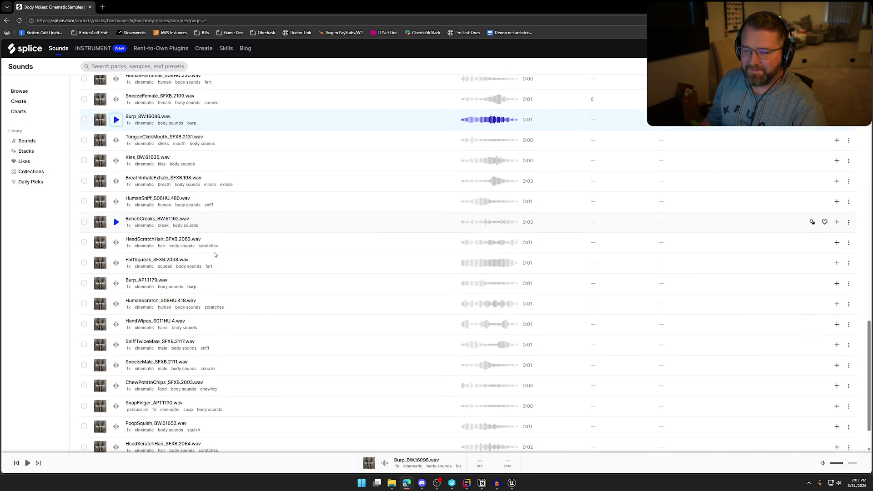
scroll(214, 254, down, 1)
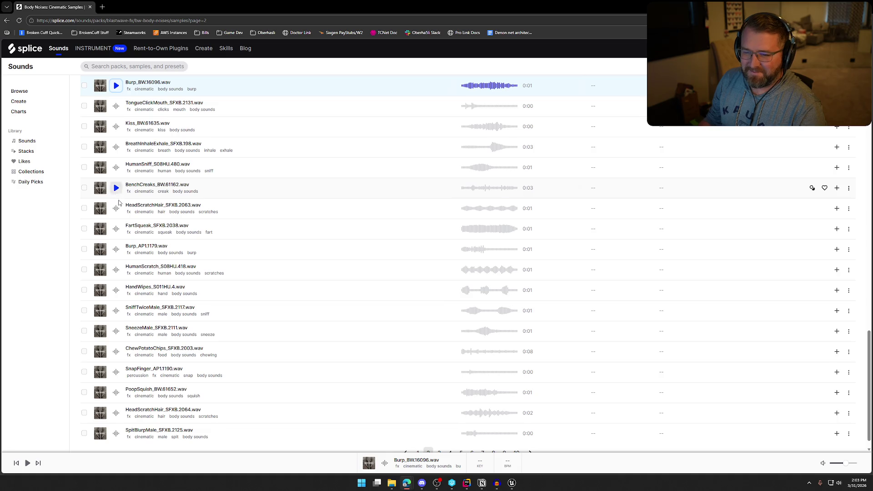
click(116, 229)
scroll(128, 273, down, 1)
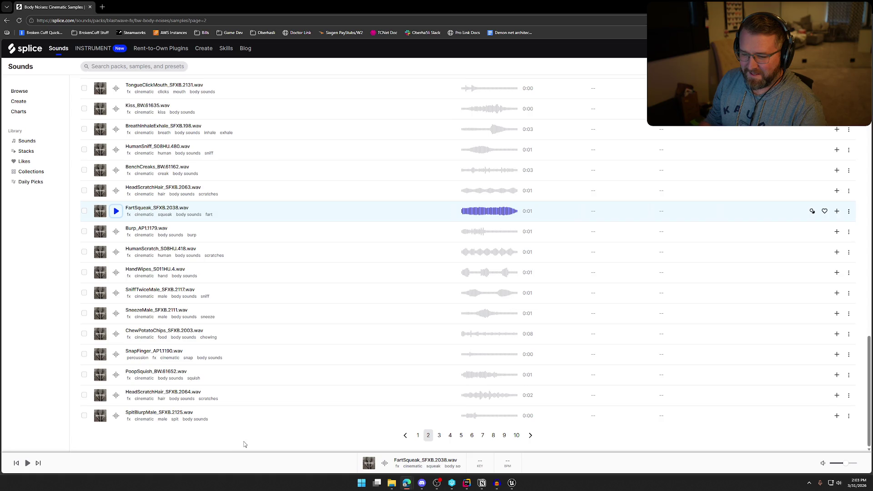
click(440, 435)
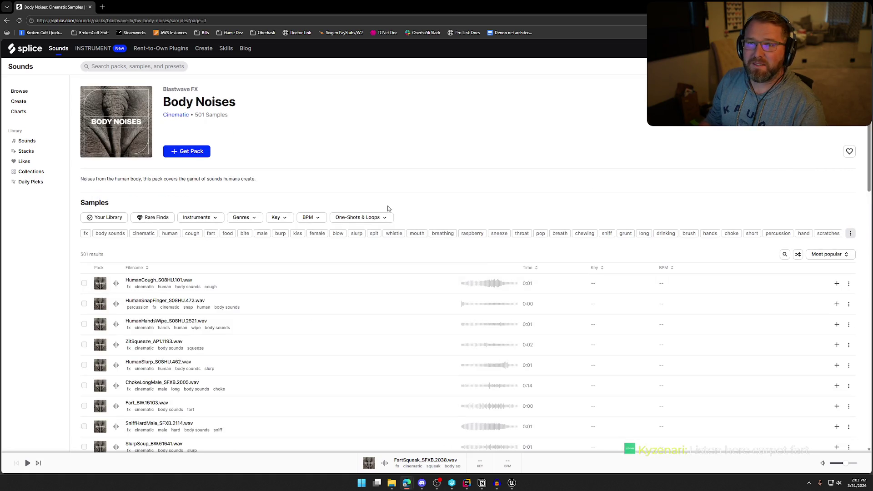
- Preview HumanCough_S08HU.101, HumanSnapFinger, HumanHandsWipe and HumanSlurp_S08HU.462
scroll(385, 345, down, 3)
click(116, 148)
click(116, 167)
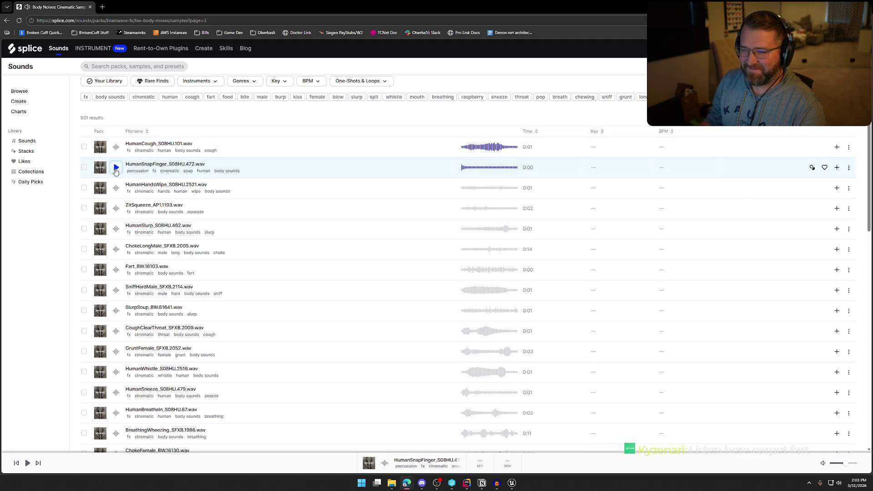
click(117, 187)
scroll(120, 190, down, 2)
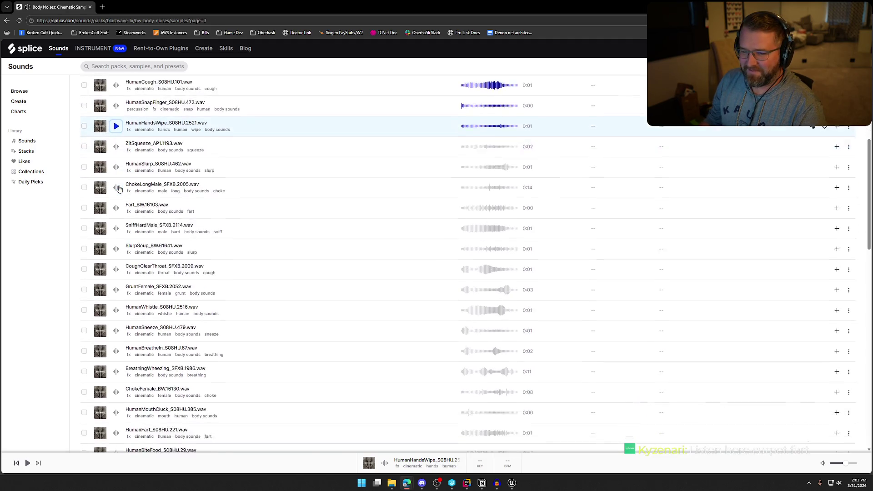
click(116, 161)
- Preview Fart_BW.16103, GruntFemale and HumanWhistle
scroll(120, 164, down, 2)
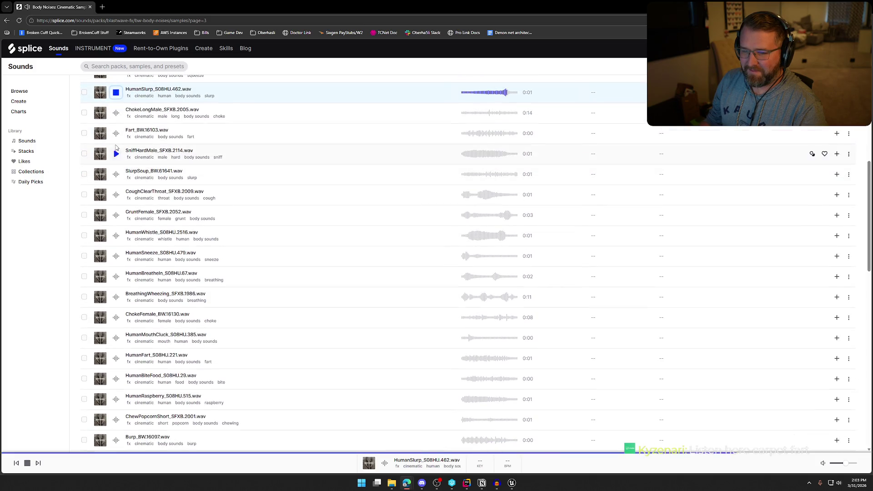
click(116, 133)
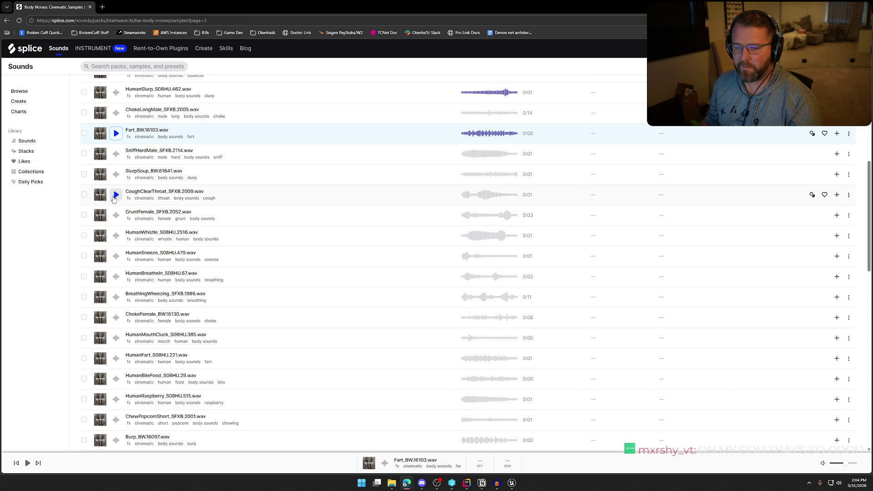
click(115, 215)
scroll(116, 215, down, 2)
key(Down)
scroll(136, 214, down, 1)
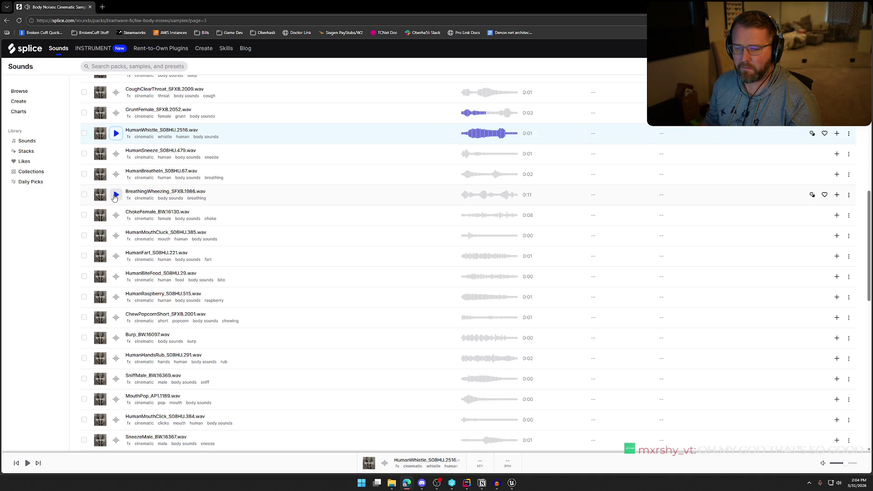
- Preview HumanFart_S08HU.221.wav and replay Burp_BW.16097.wav
click(116, 256)
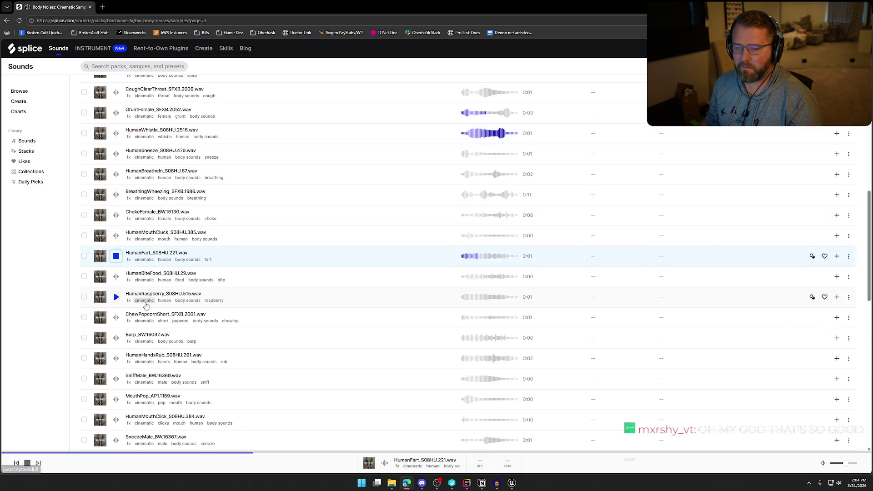
scroll(137, 282, down, 1)
scroll(118, 269, down, 2)
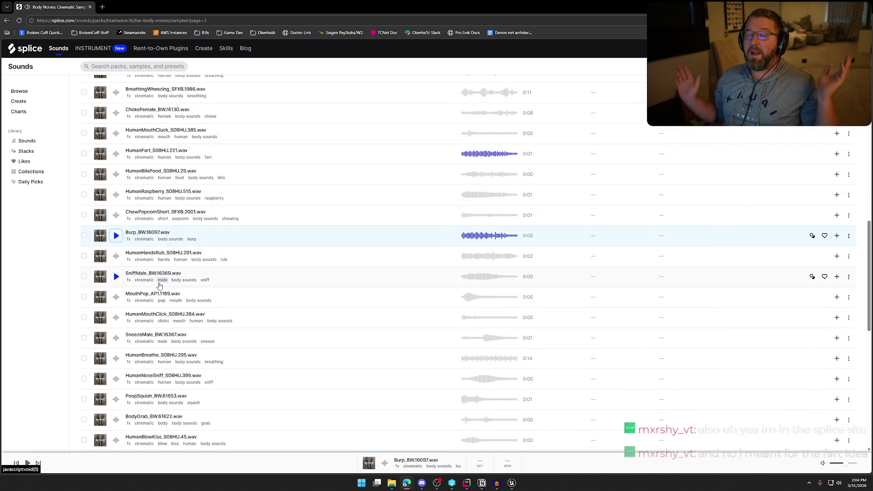
click(115, 240)
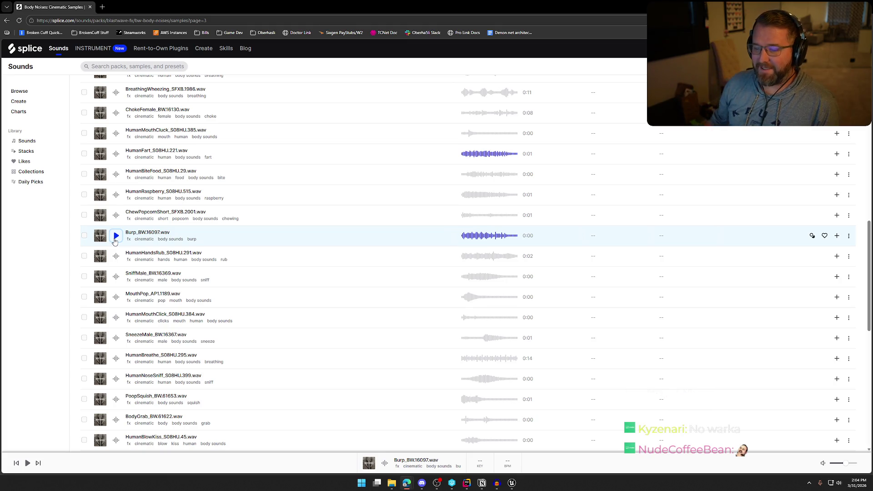
scroll(169, 256, down, 2)
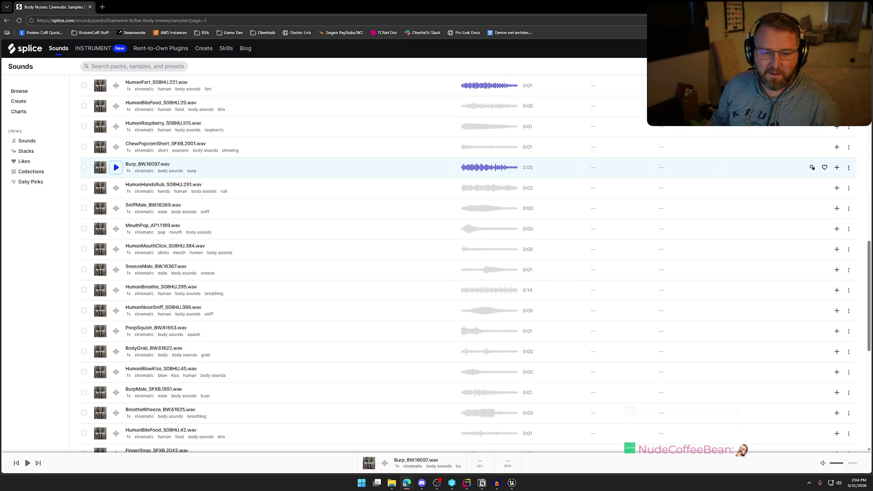
click(812, 167)
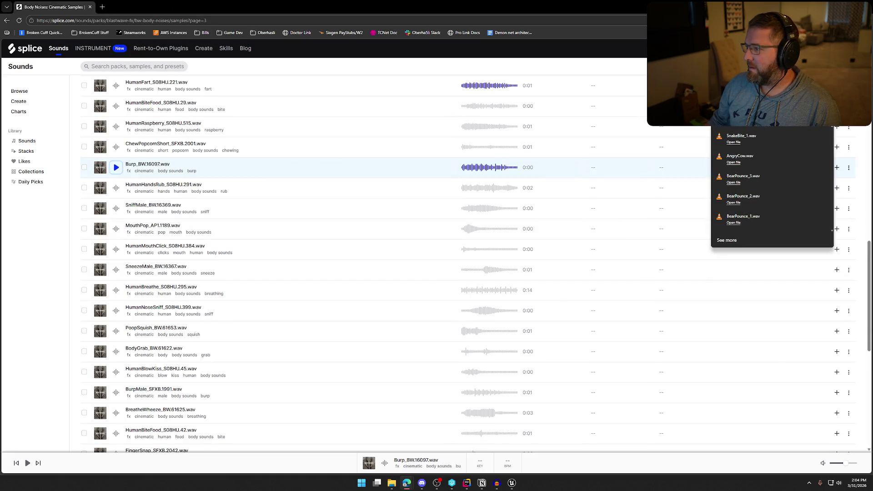
scroll(772, 182, down, 1)
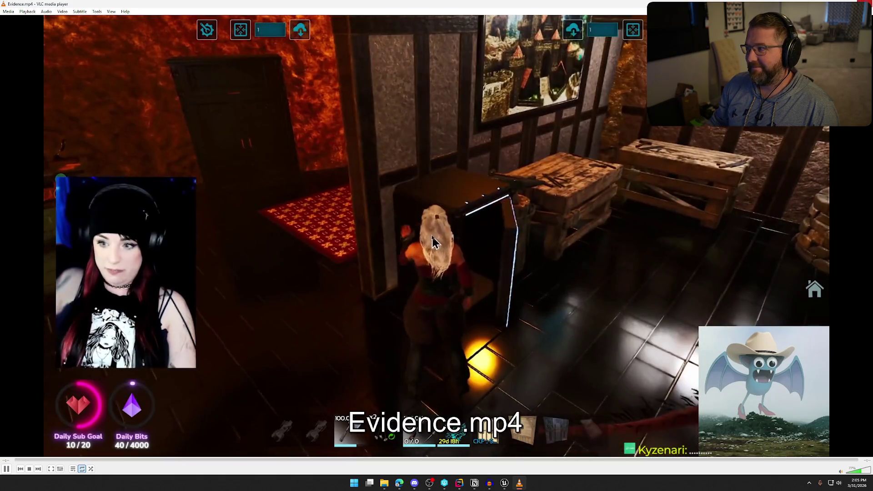
key(ctrl+q)
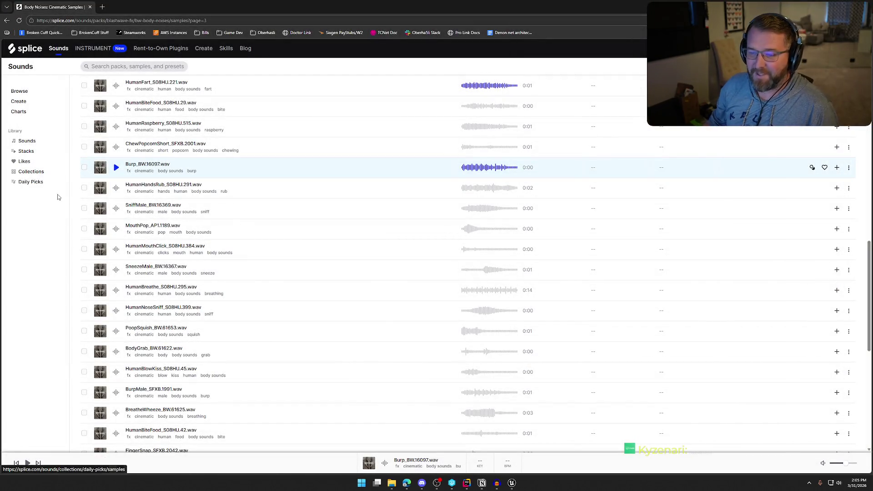
- Preview SniffMale_BW.16369, MouthPop_AP1.1189, SneezeMale_BW.16367 and PoopSquish_BW.61653
scroll(172, 165, down, 1)
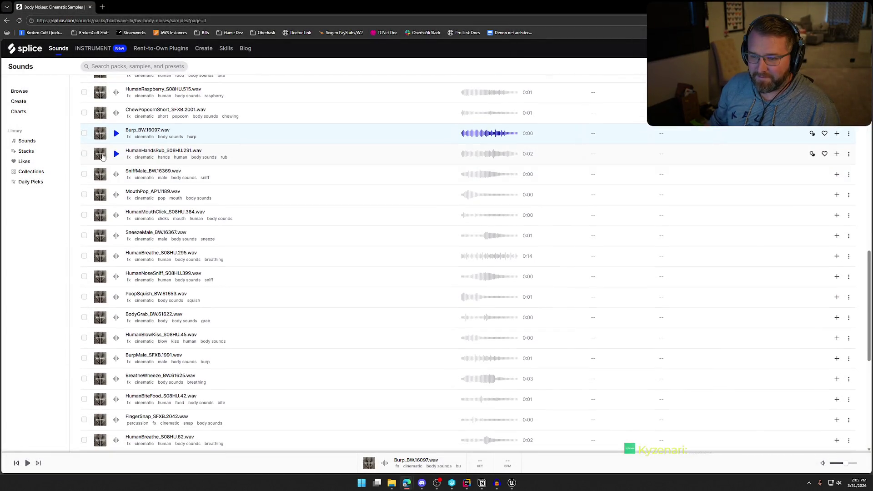
click(116, 174)
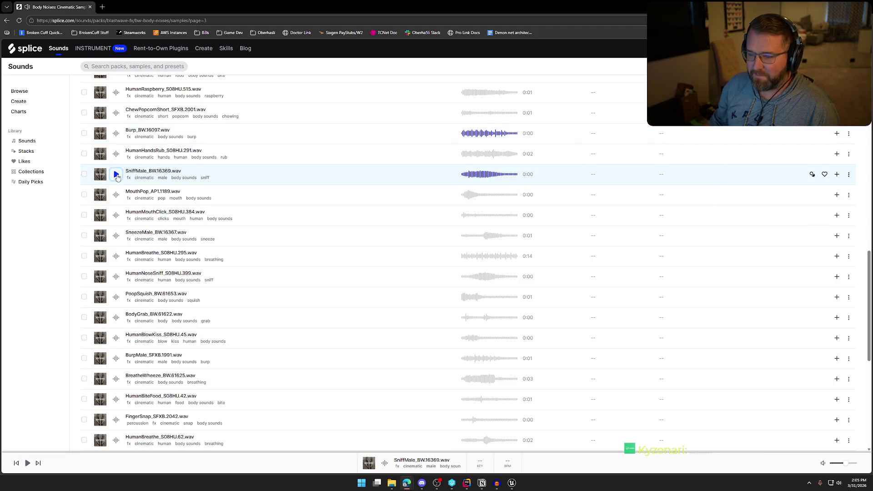
scroll(118, 177, down, 1)
click(117, 162)
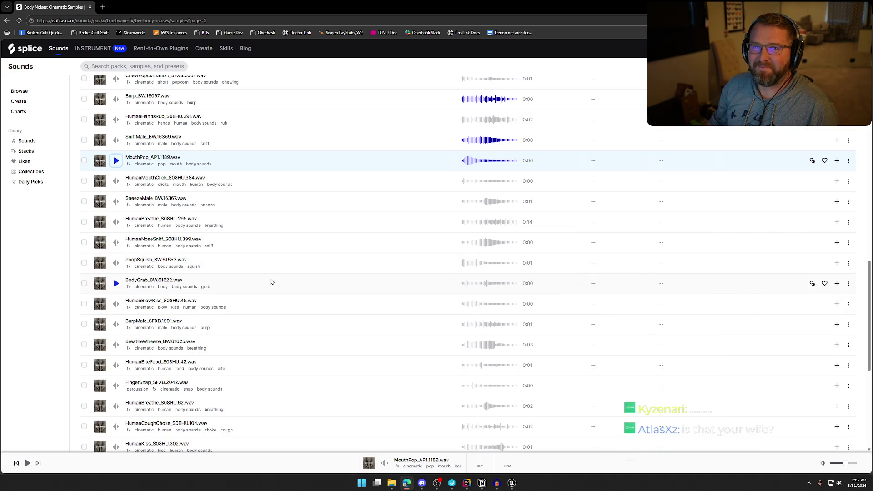
scroll(266, 243, down, 1)
click(116, 134)
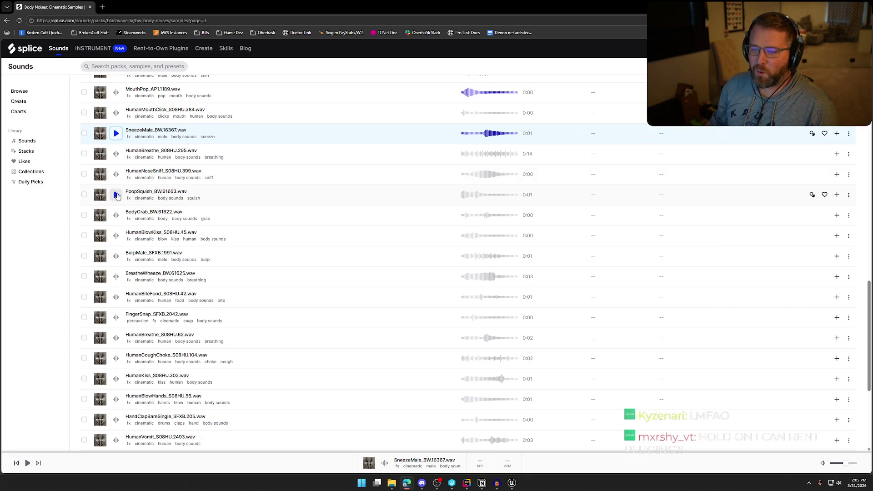
click(116, 196)
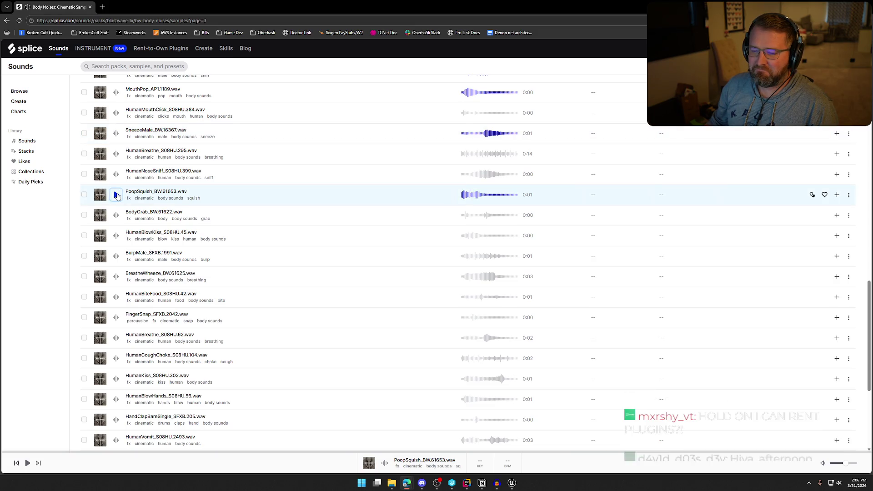
- Preview HumanCoughChoke_S08HU.104 and FaceSlap_SFXB.2032
scroll(218, 263, down, 1)
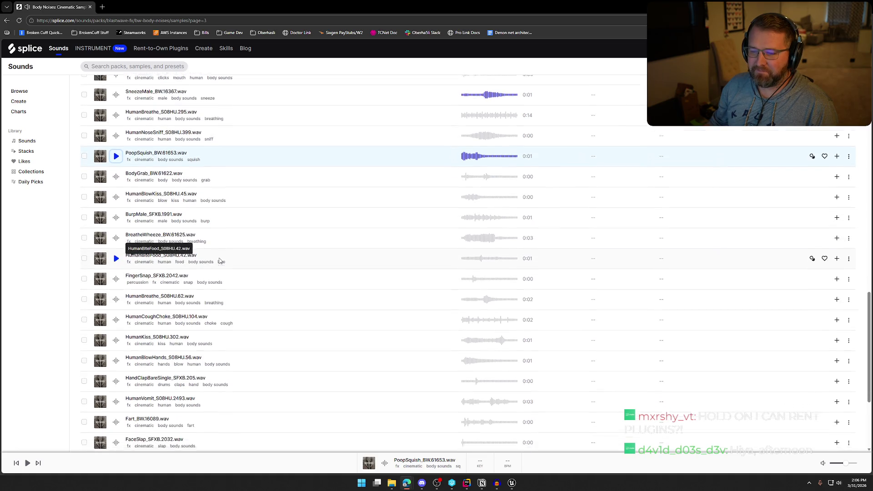
scroll(251, 253, down, 2)
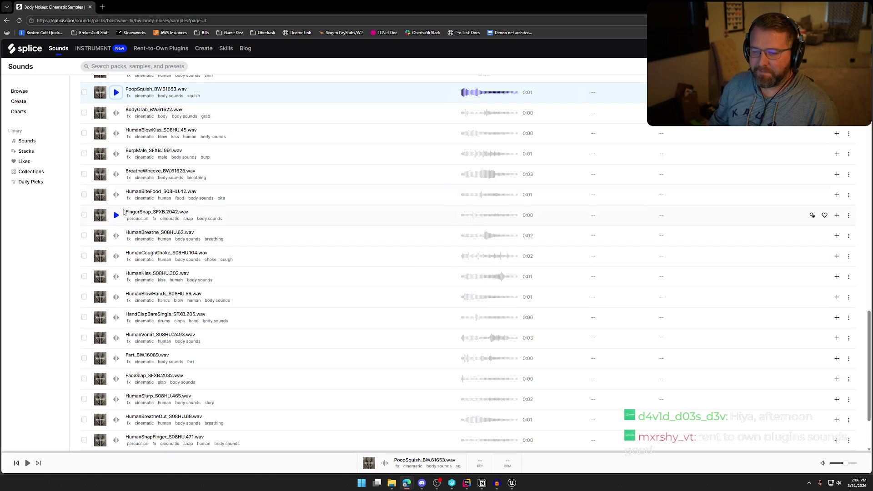
click(116, 256)
scroll(128, 265, down, 1)
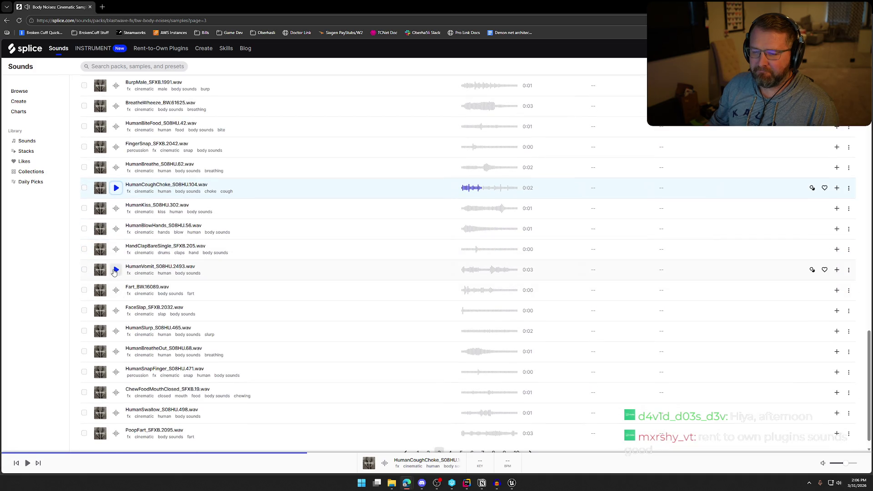
scroll(214, 350, down, 1)
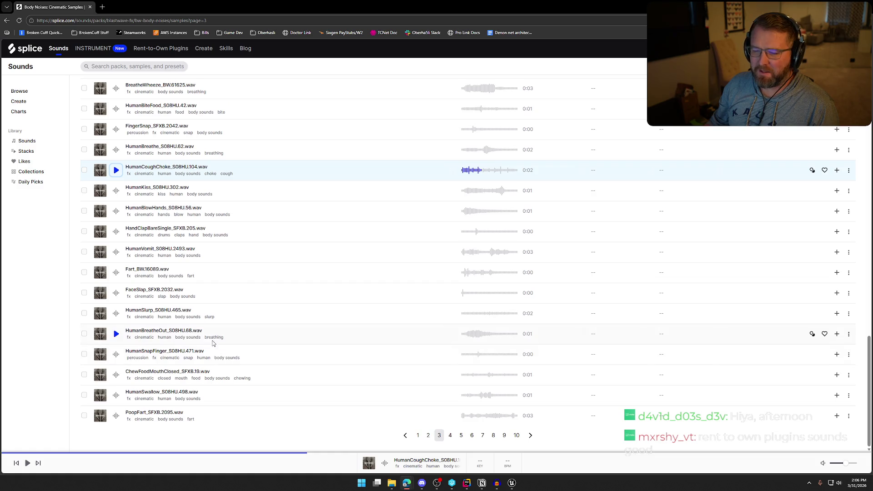
click(116, 294)
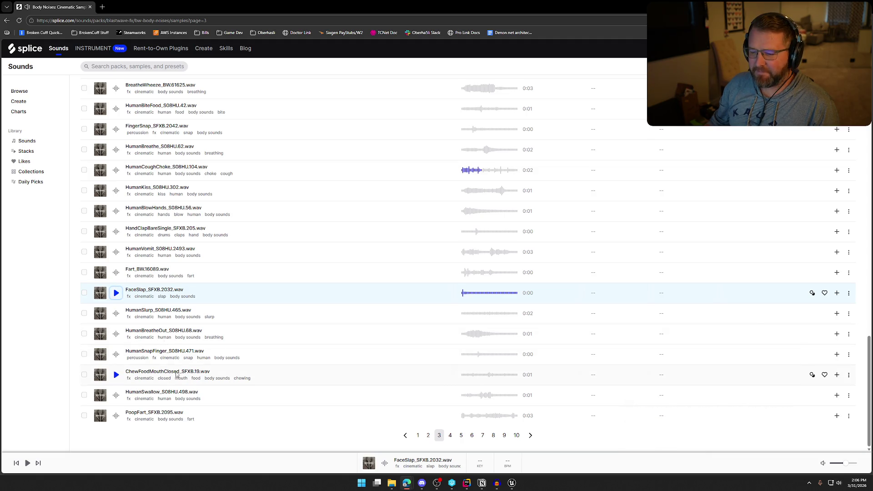
- Preview ChewFoodMouthClosed_SFXB.19, HumanSwallow_S08HU.498 and PoopFart_SFXB.2095, then go to page 4
click(117, 376)
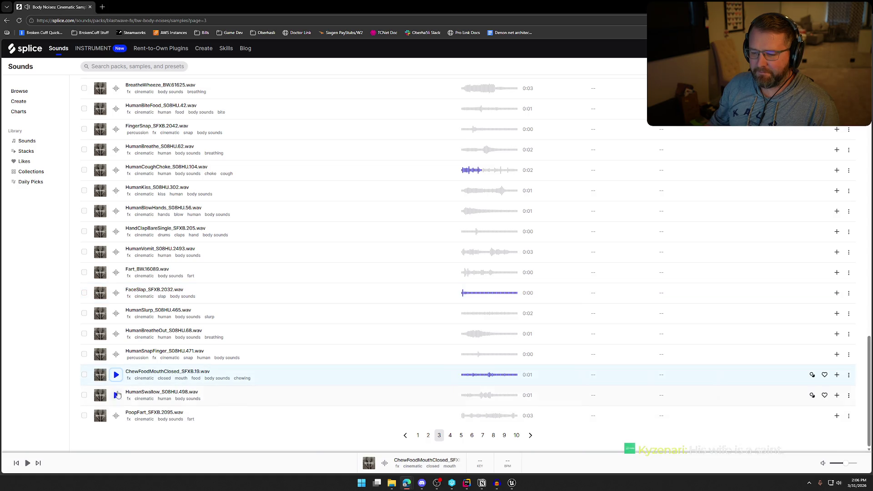
click(117, 397)
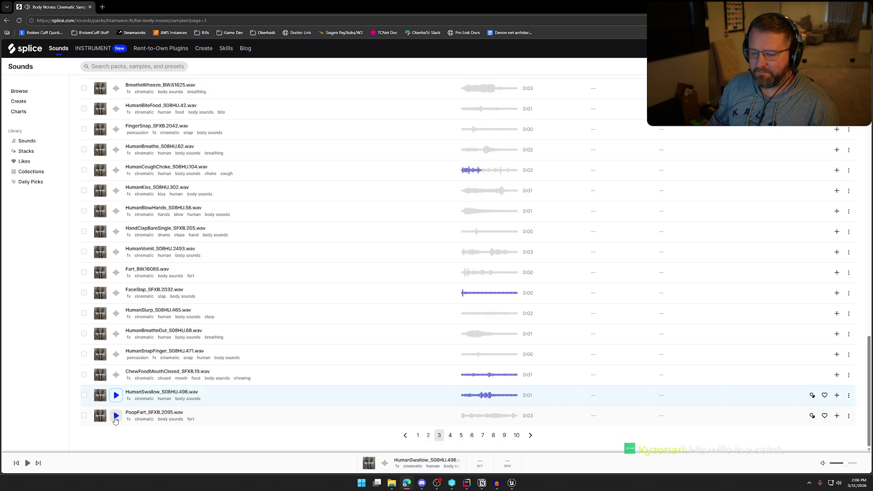
click(116, 416)
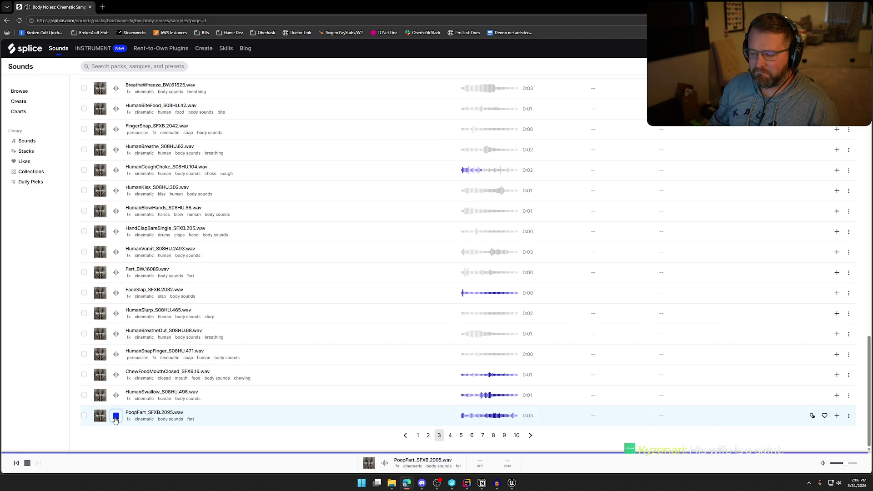
click(451, 435)
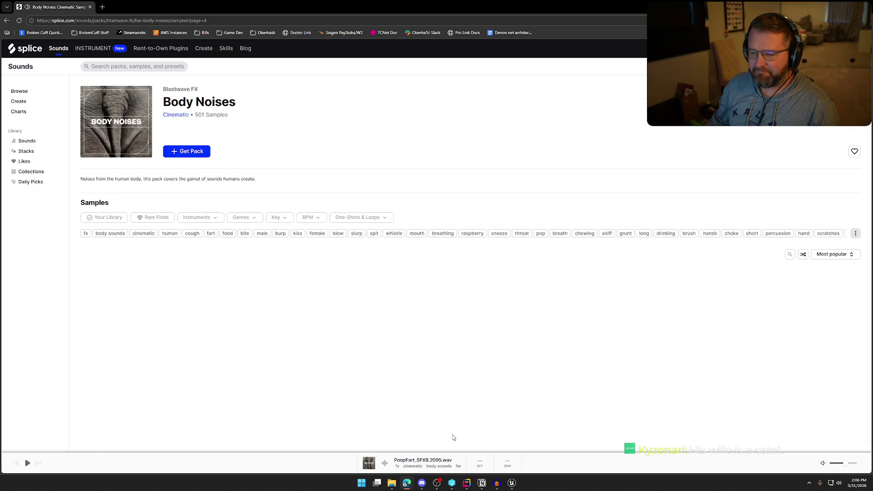
- Preview HumanHandShake_S08HU.290, then preview, add and download HumanCough_S08HU.116
scroll(292, 323, down, 4)
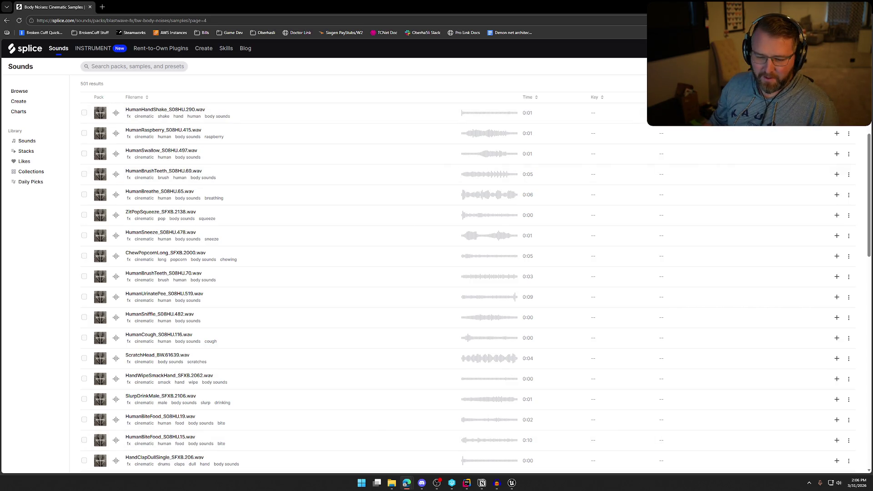
click(116, 113)
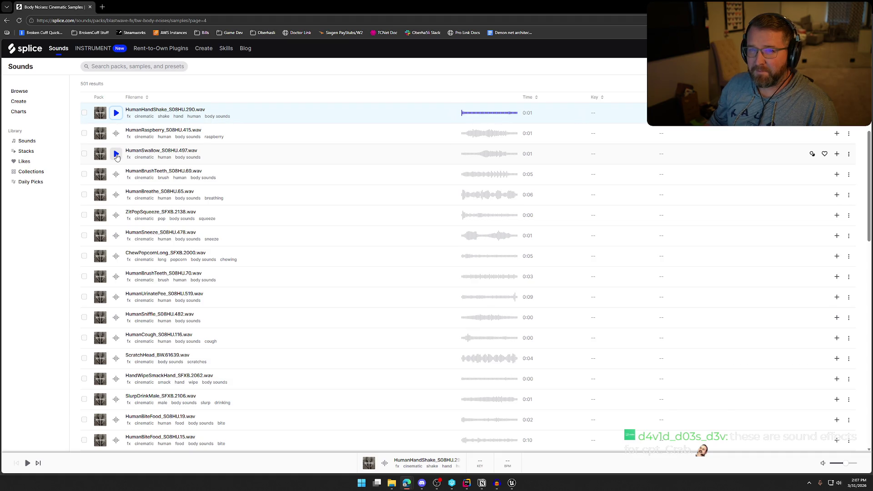
scroll(331, 195, down, 2)
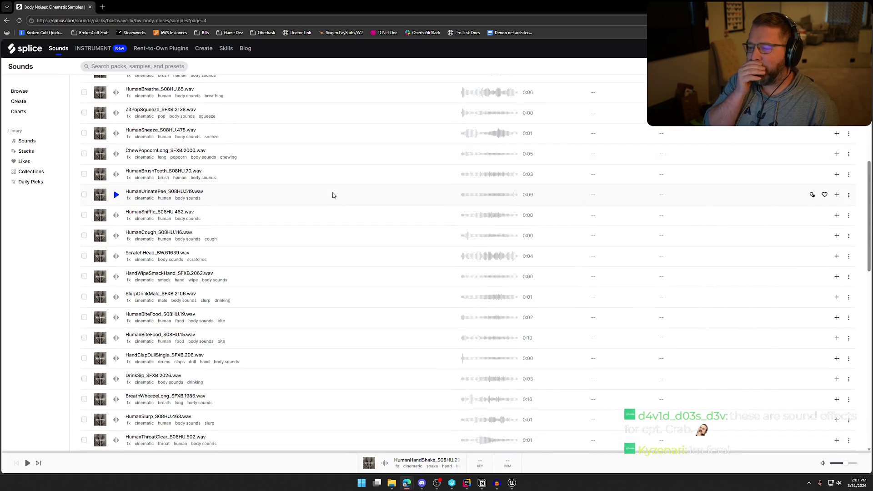
scroll(255, 253, down, 1)
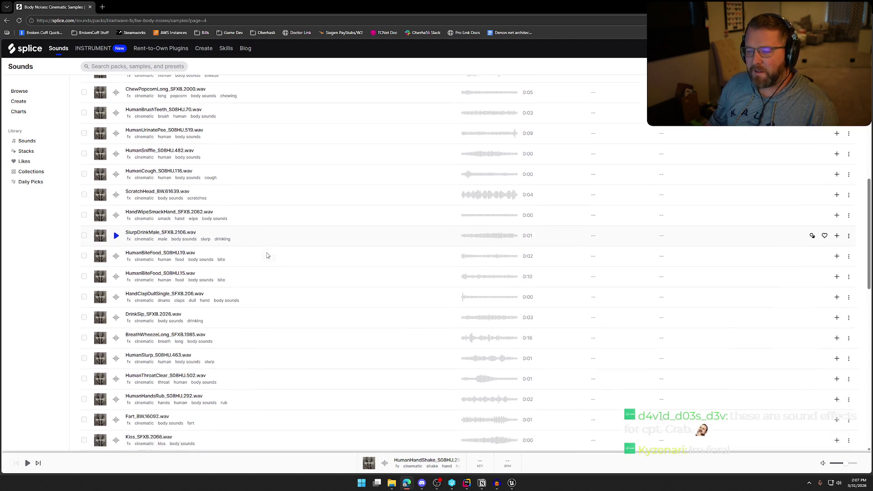
click(116, 168)
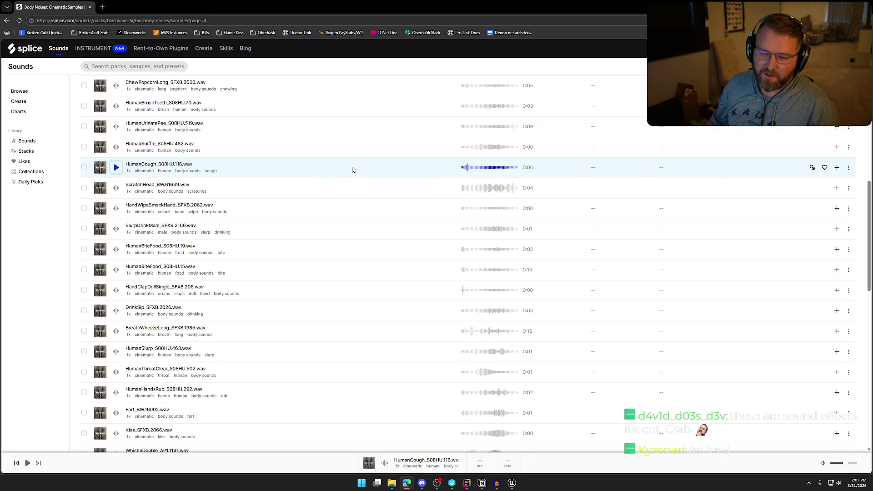
click(837, 172)
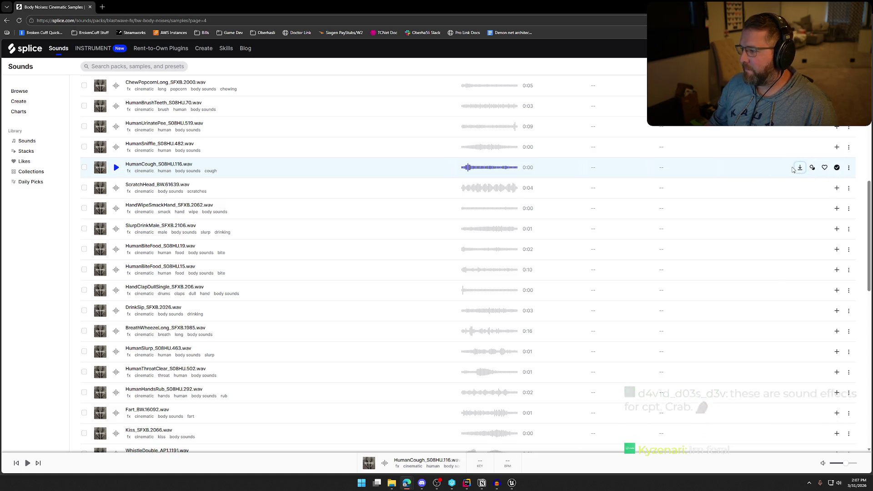
click(797, 168)
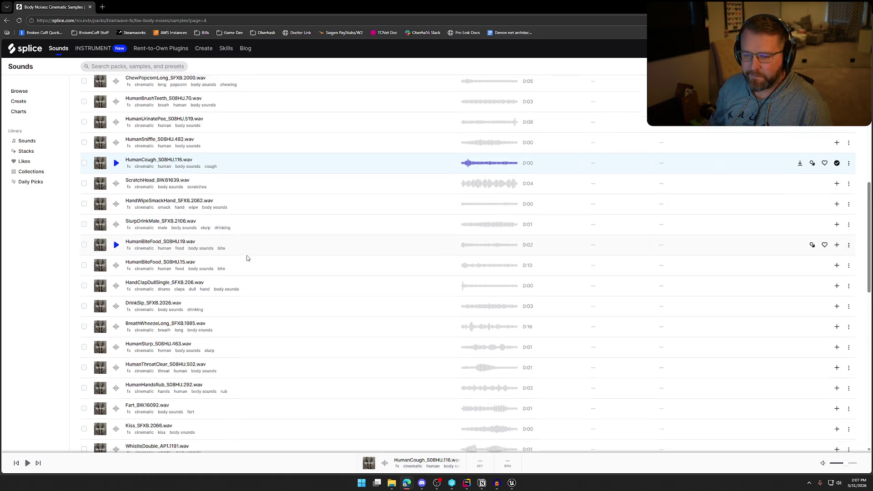
- Preview Fart_BW.16092 and HumanCough_S08HU.95
scroll(254, 261, down, 2)
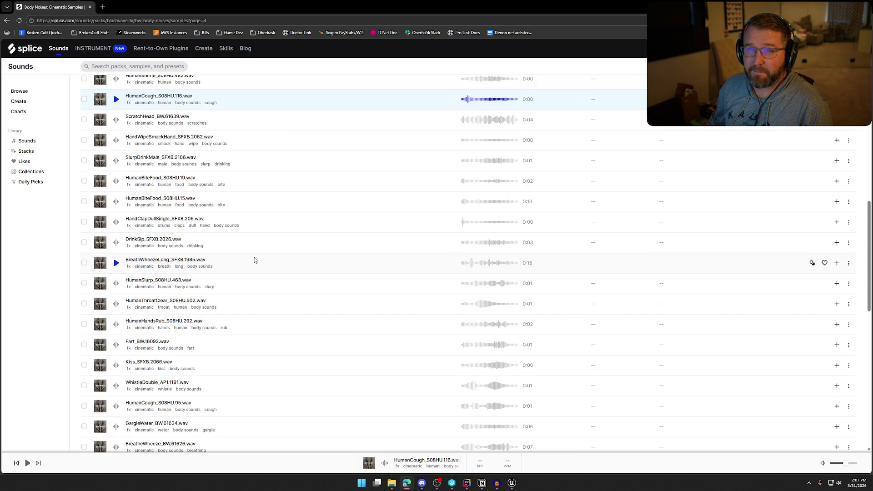
scroll(260, 262, down, 1)
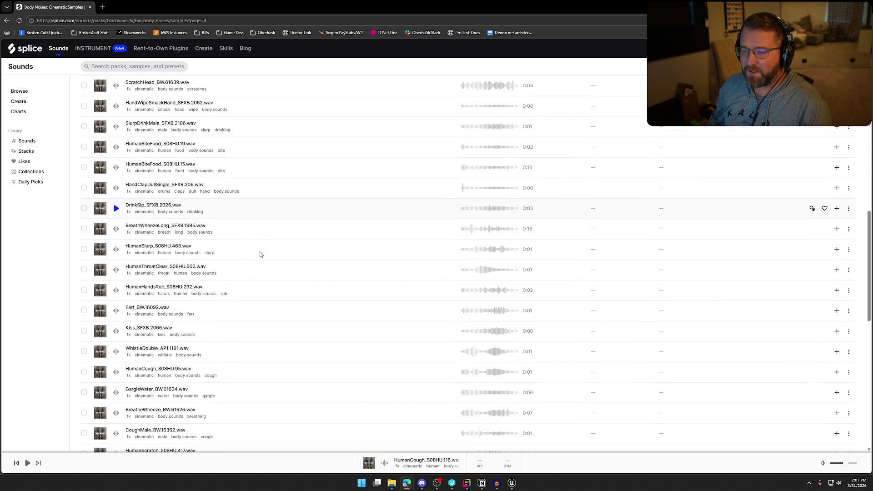
scroll(263, 263, down, 2)
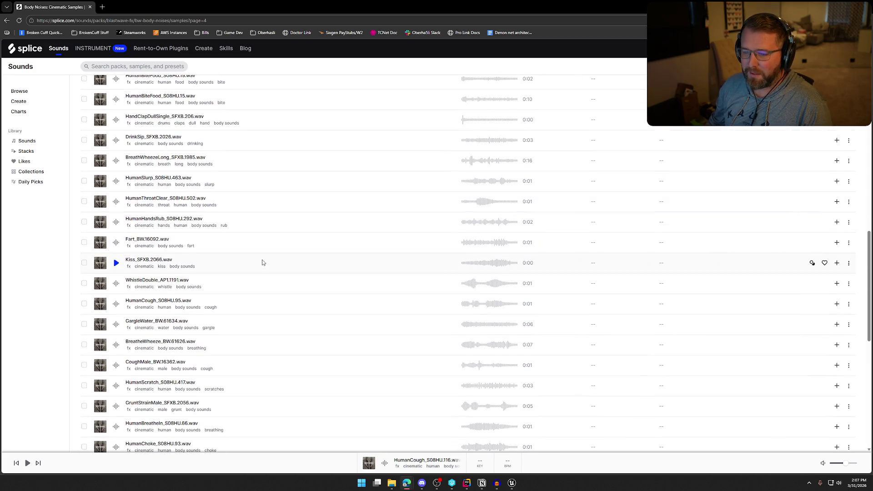
scroll(262, 263, down, 1)
click(116, 208)
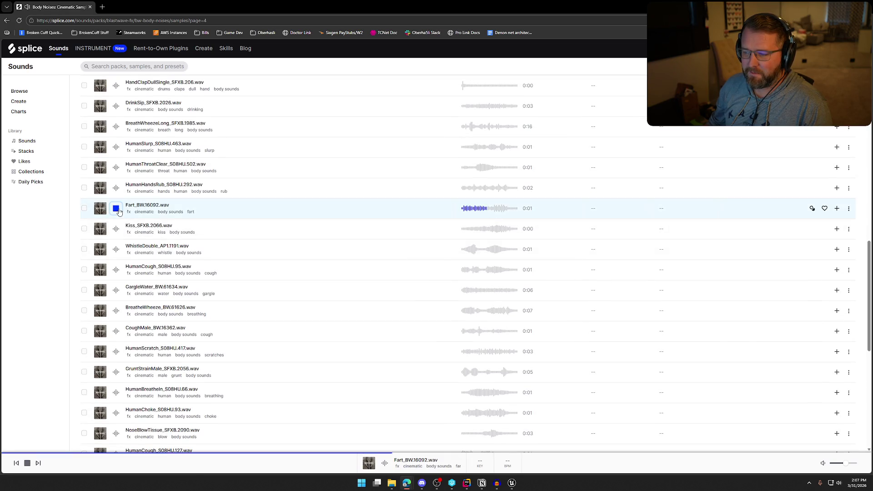
scroll(291, 271, down, 2)
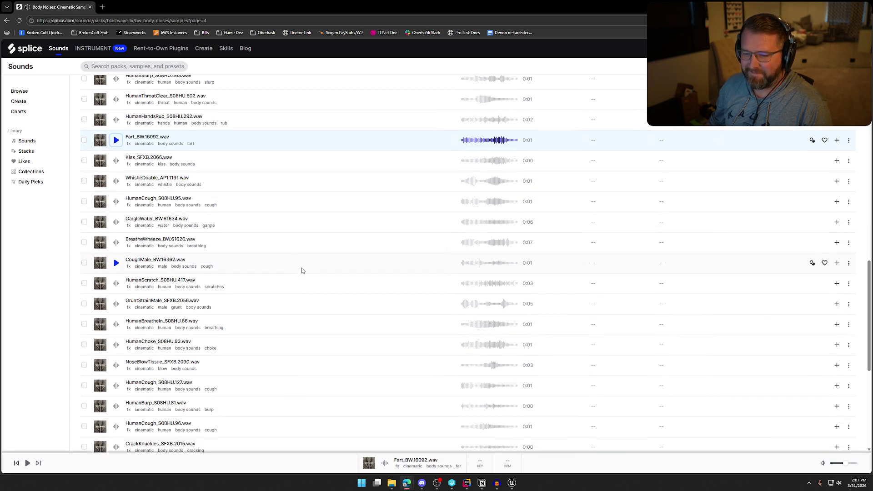
click(116, 202)
scroll(228, 252, down, 2)
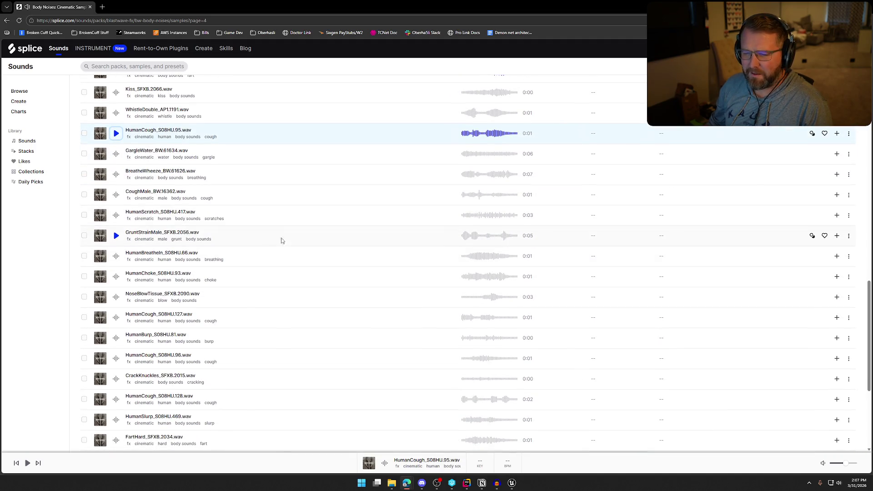
- Preview, add and download CoughMale_BW.16362, then close Chrome's downloads bubble
click(114, 196)
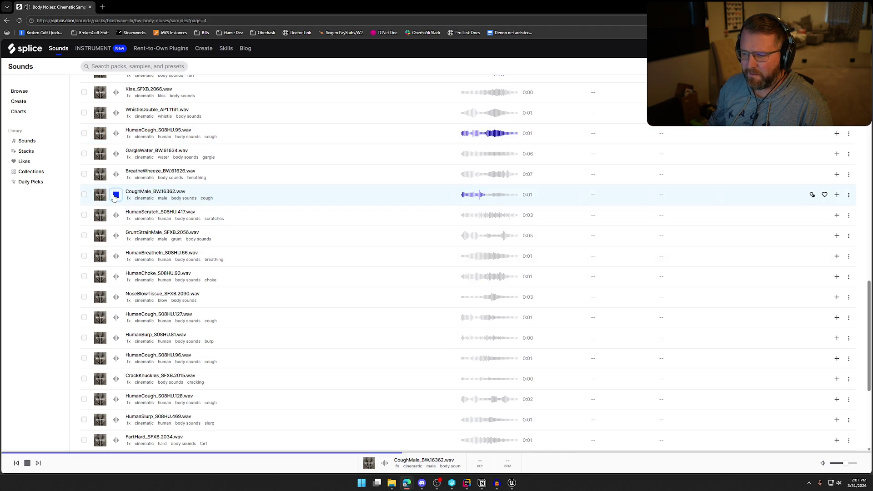
click(837, 195)
click(800, 194)
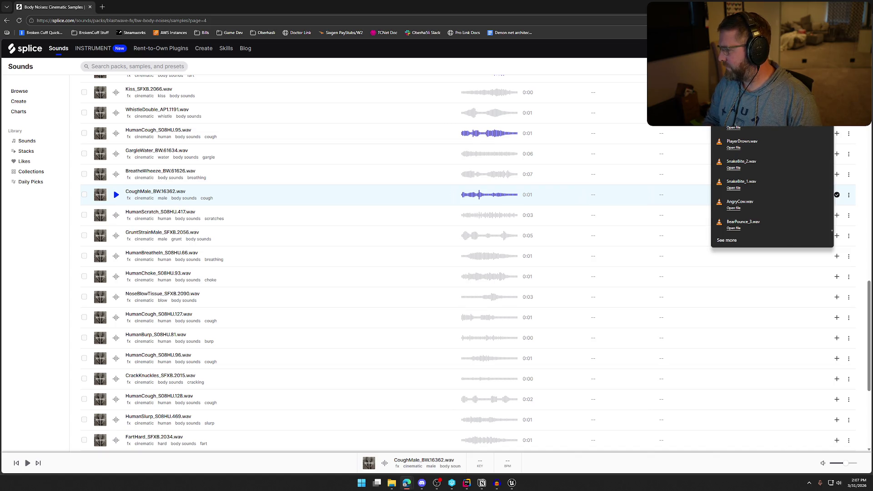
scroll(772, 186, down, 1)
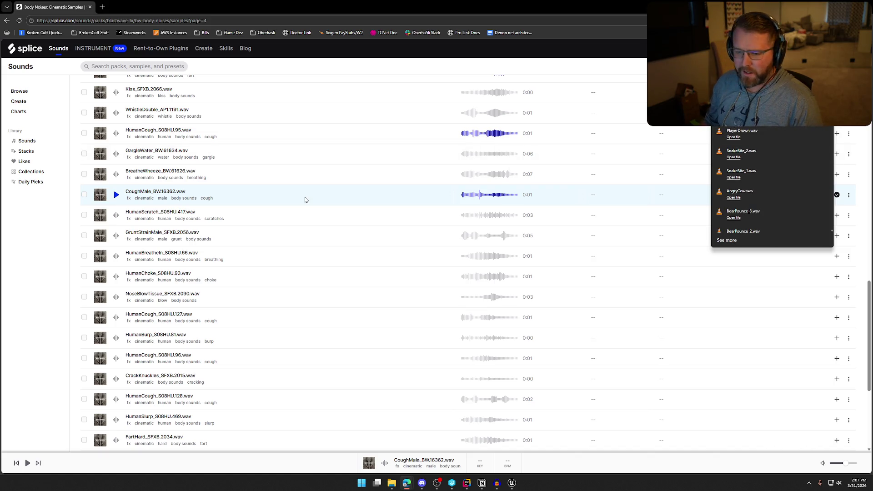
click(42, 252)
scroll(242, 264, down, 1)
- Preview HumanBurp_S08HU.81 twice, HumanCough_S08HU.127 and .128, then return to page 1
scroll(242, 266, down, 4)
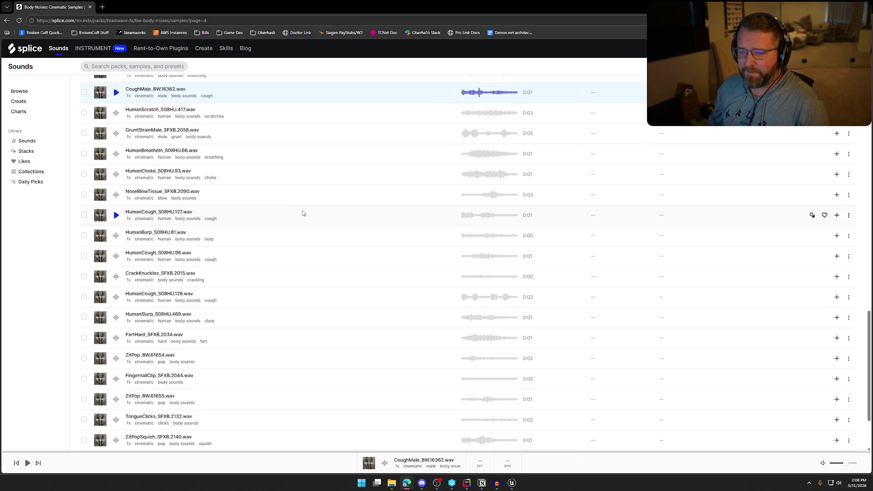
scroll(245, 196, down, 1)
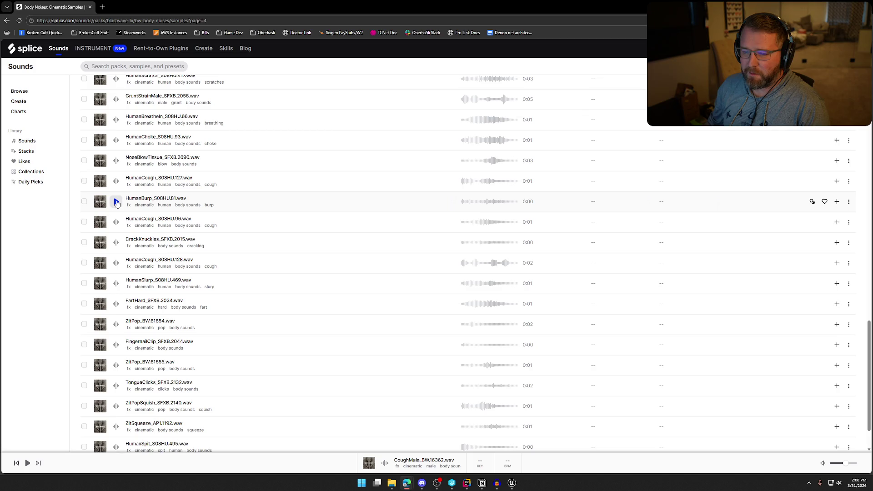
click(116, 202)
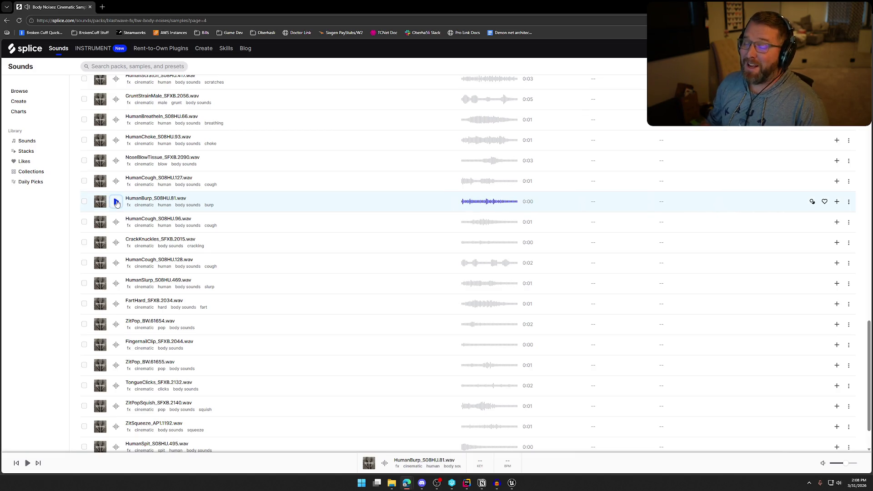
click(116, 203)
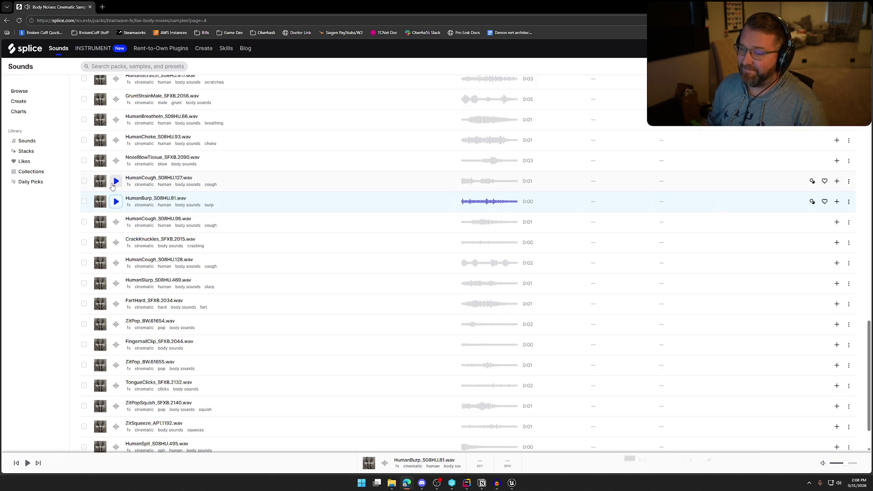
click(115, 184)
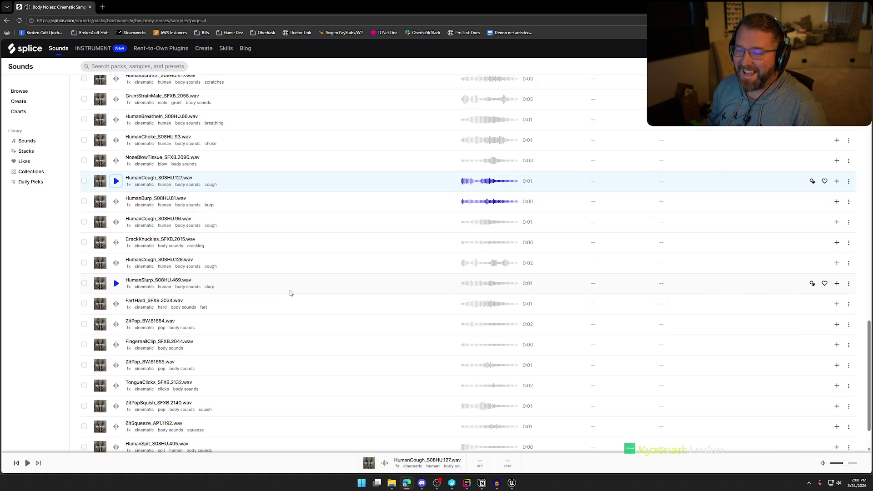
scroll(250, 251, down, 2)
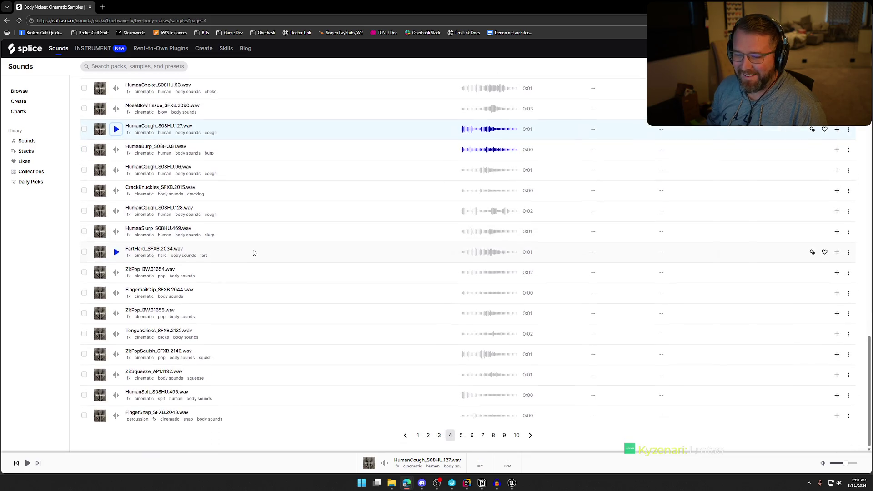
click(128, 211)
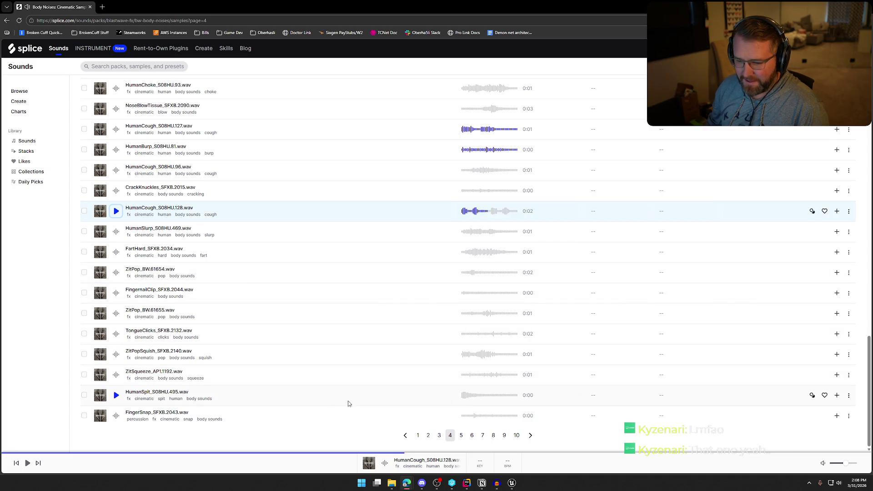
click(418, 435)
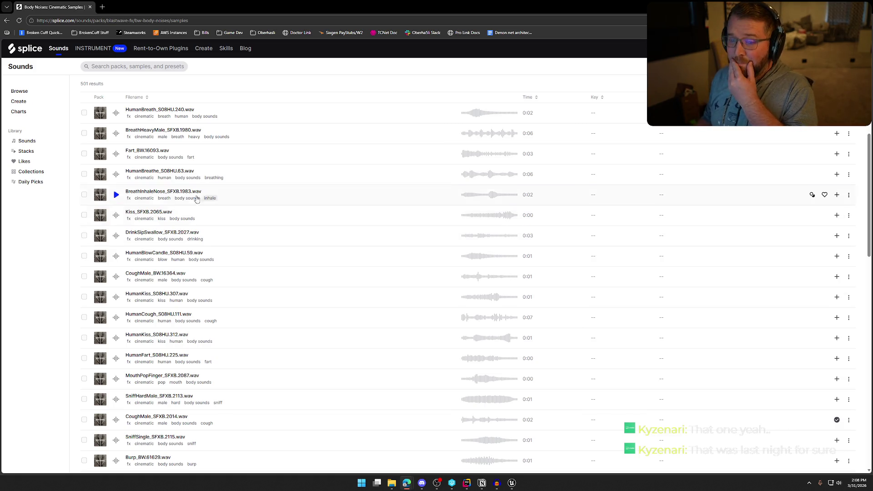
- Preview Fart_BW.16093, CoughMale_BW.16364 and HumanCough_S08HU.111
click(117, 154)
click(116, 155)
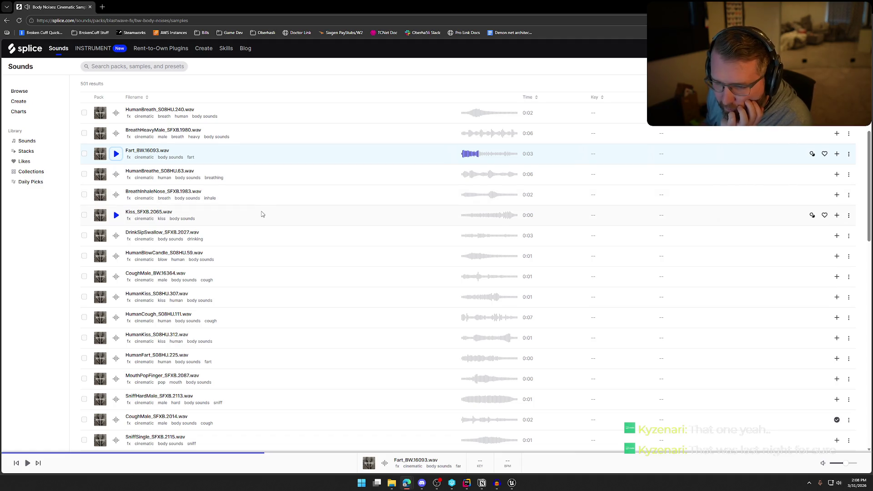
scroll(262, 214, down, 1)
scroll(252, 222, down, 2)
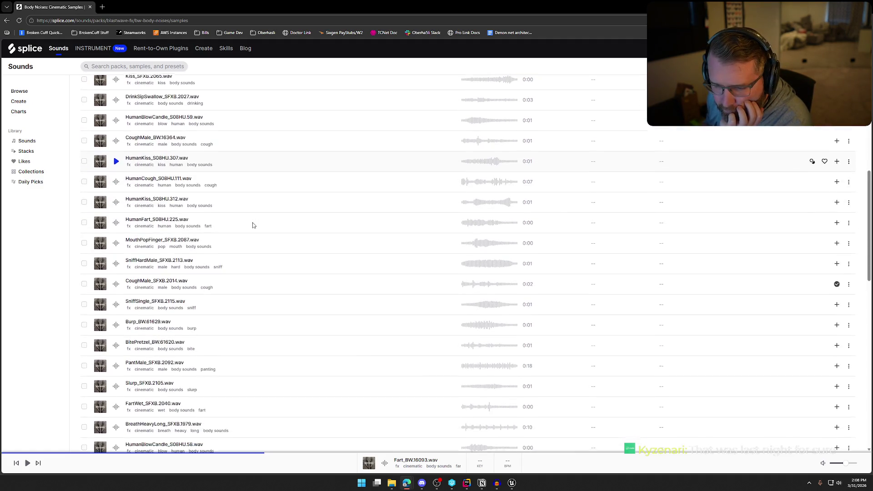
click(116, 144)
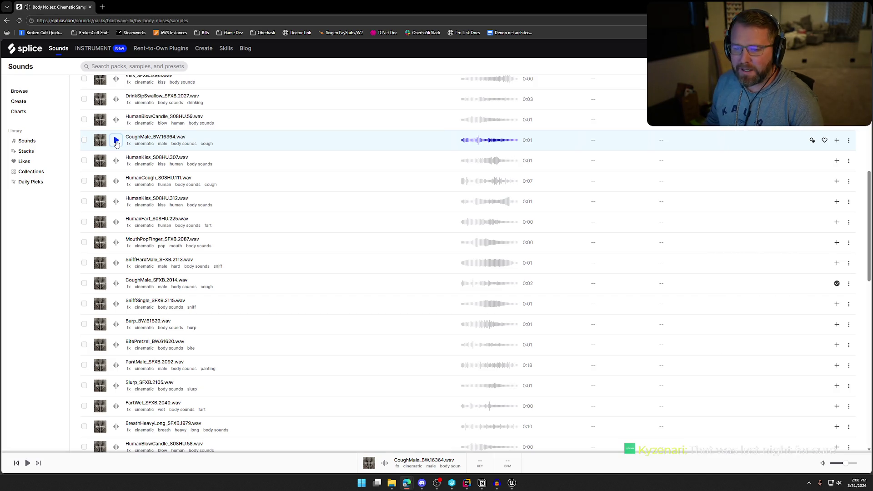
click(117, 181)
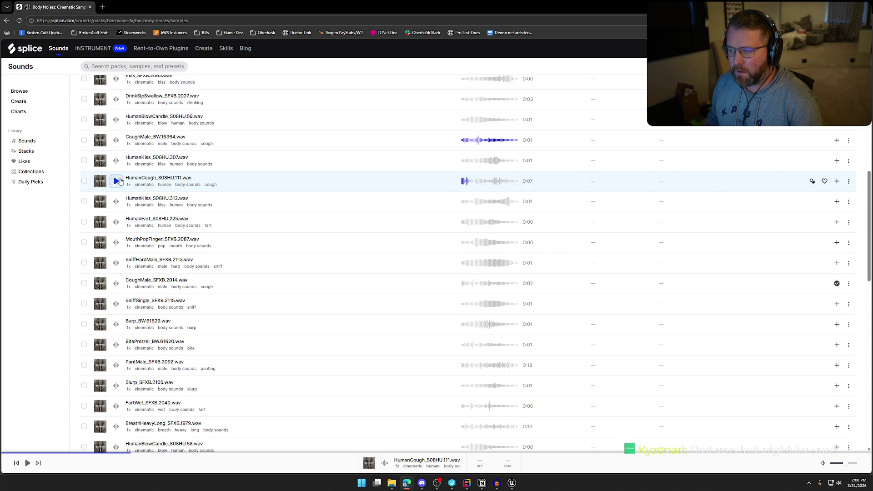
scroll(227, 248, down, 1)
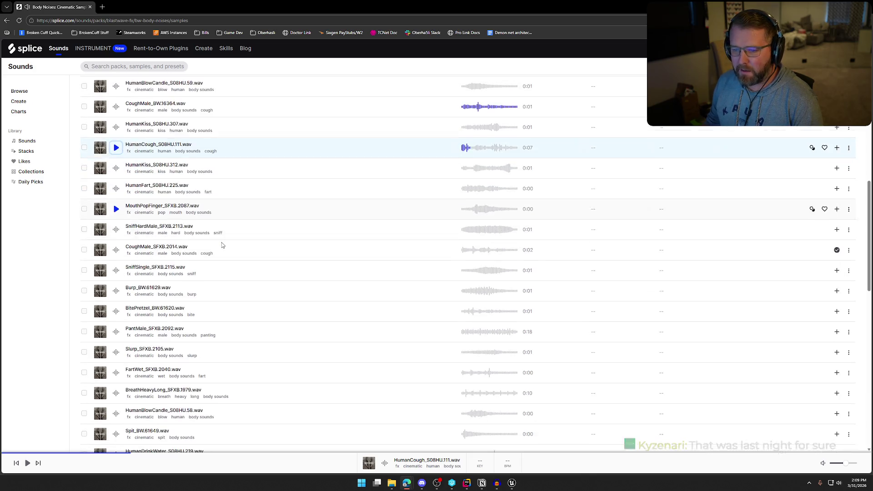
- Preview HumanFart_S08HU.225, add it to the library and download it
click(116, 188)
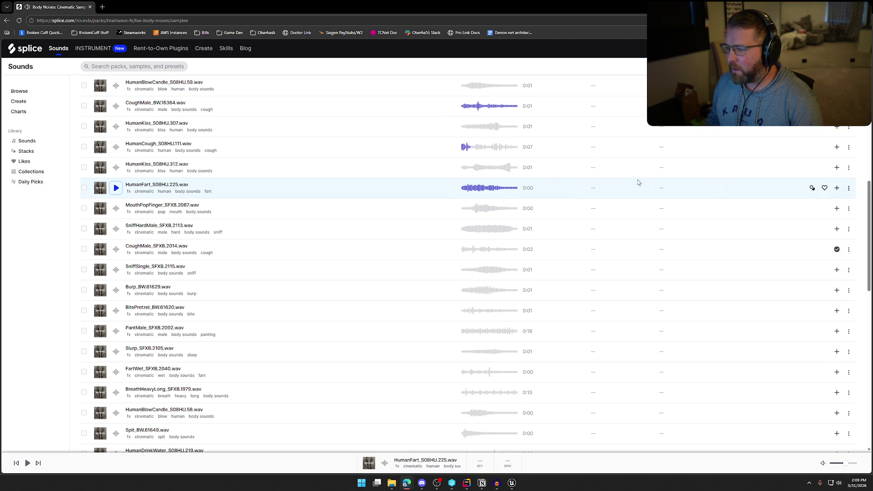
click(837, 188)
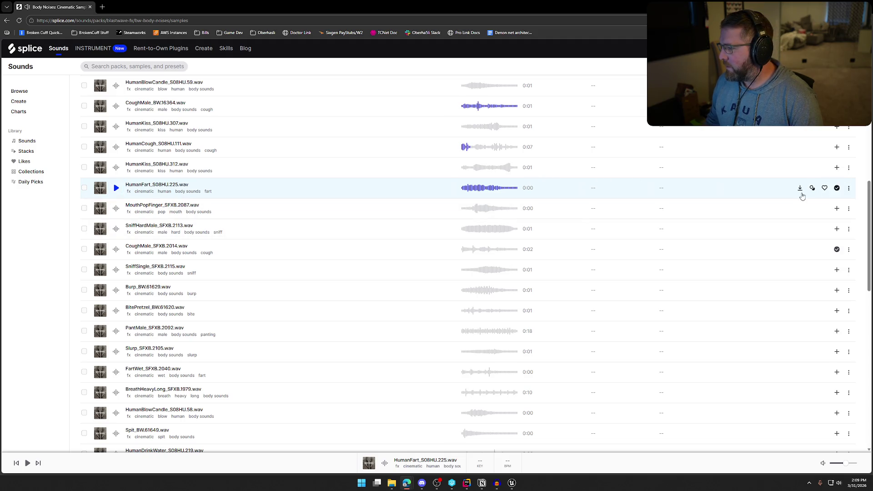
click(800, 188)
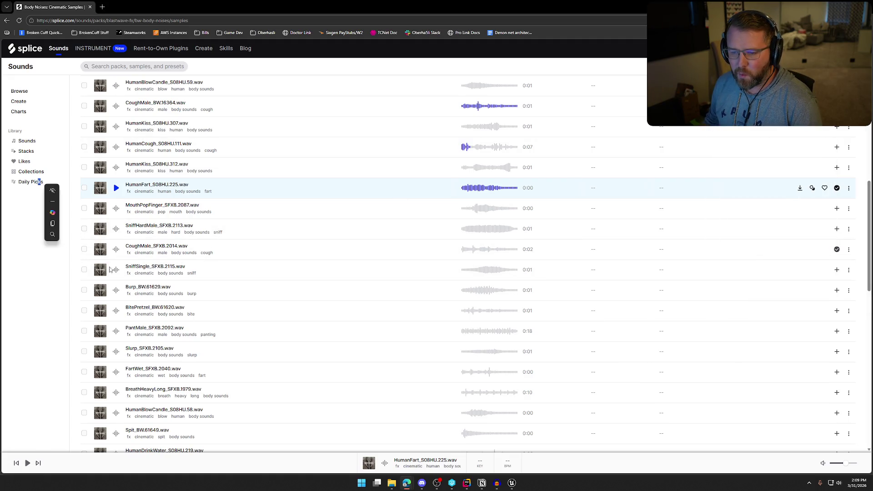
scroll(242, 260, down, 3)
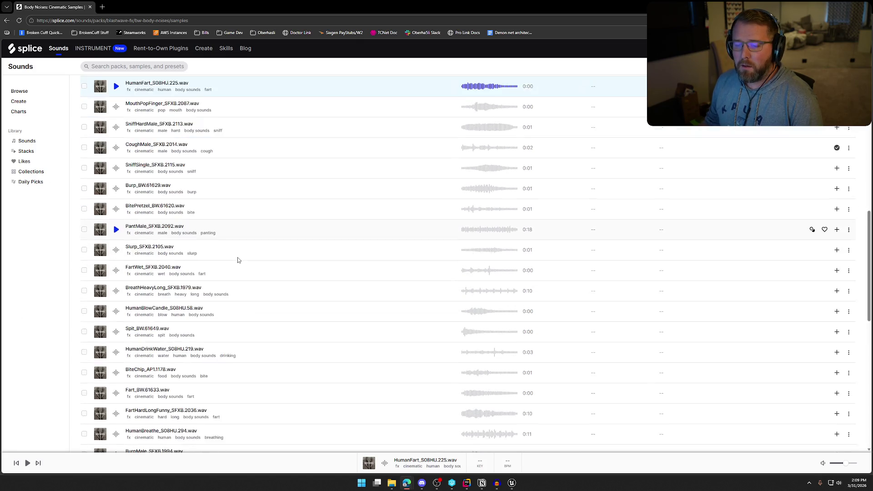
- Preview Burp_BW.61629 and FartWet_SFXB.2040
click(117, 188)
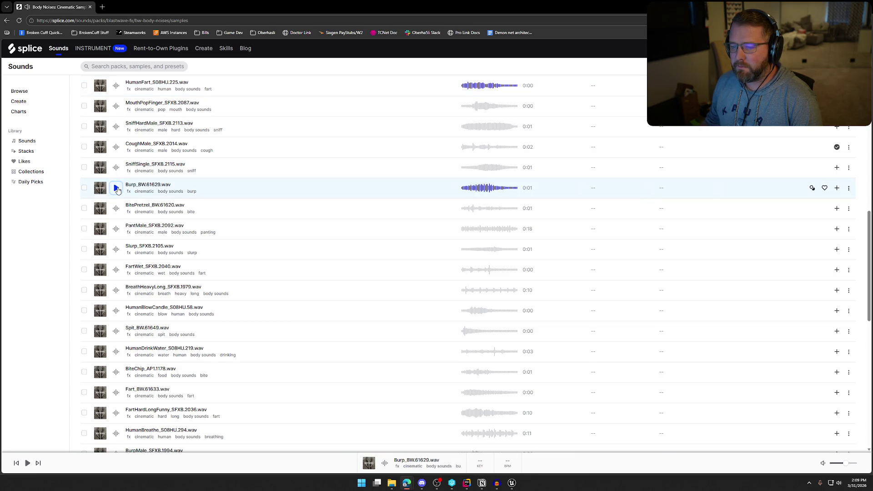
scroll(246, 211, down, 1)
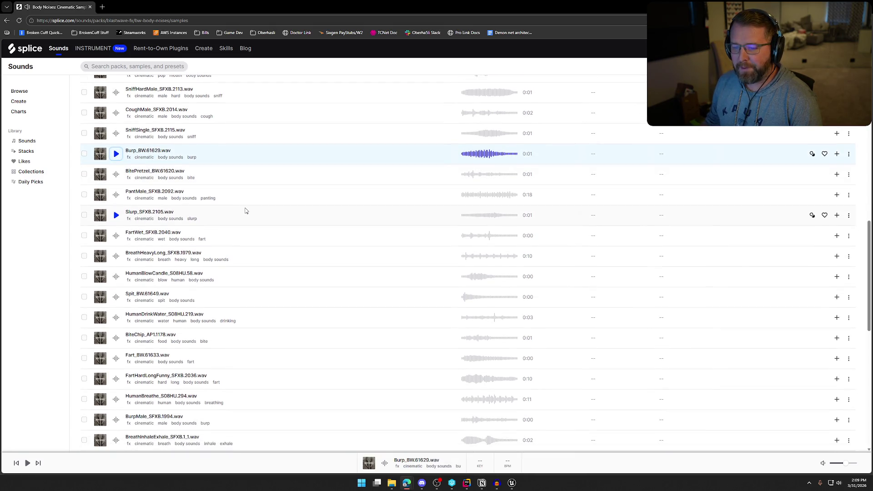
scroll(246, 211, down, 1)
click(116, 203)
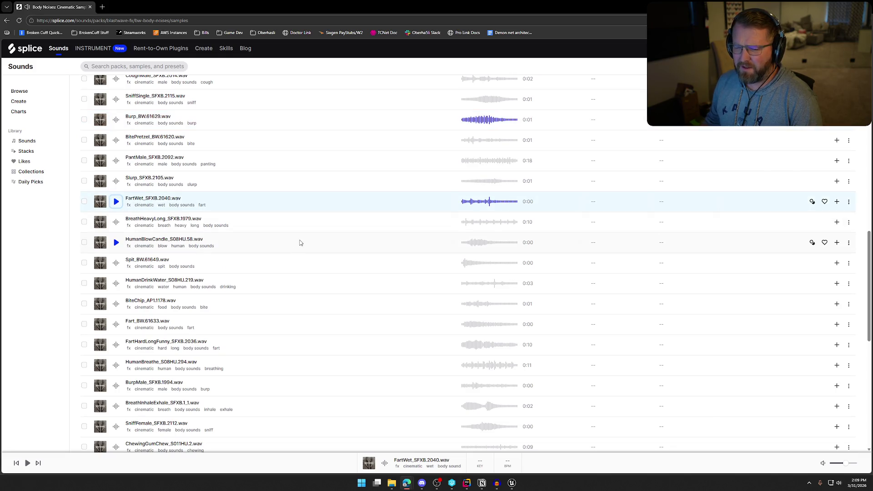
scroll(256, 211, down, 2)
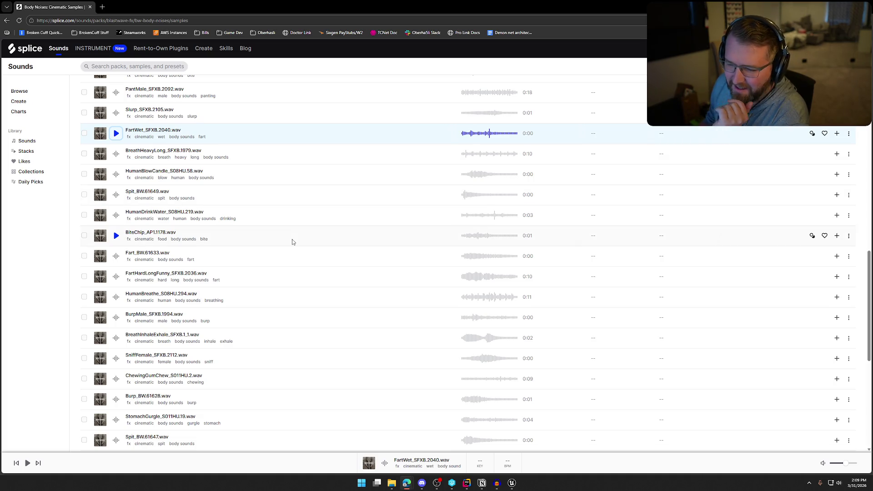
scroll(287, 235, down, 1)
- Preview Fart_BW.61633, add it to the library and dismiss the downloads bubble
click(117, 187)
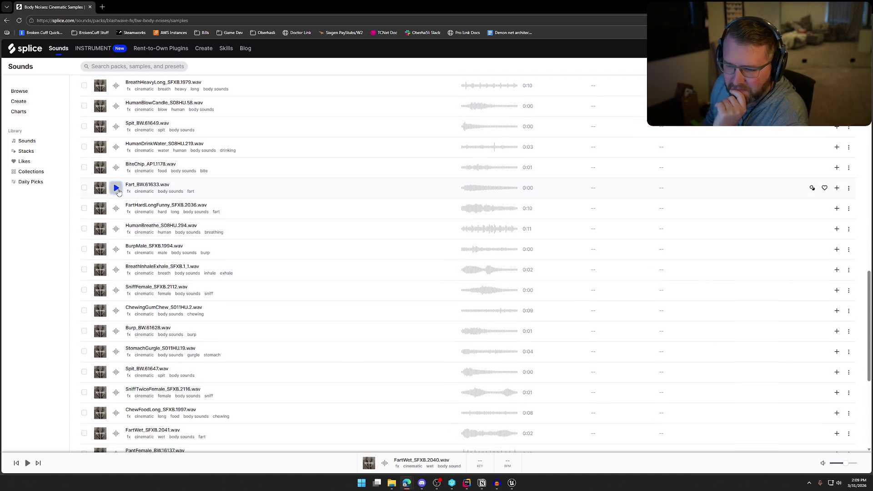
click(837, 191)
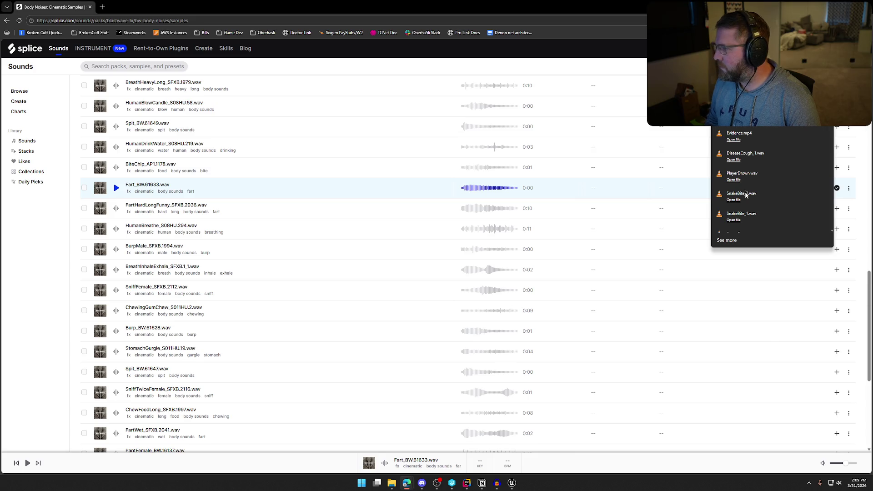
click(42, 272)
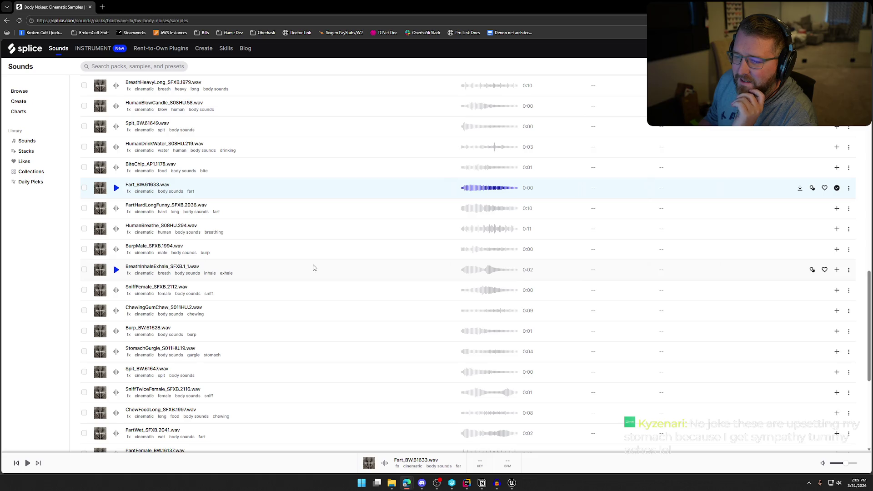
- Preview the FartHardLongFunny, Burp_BW.61628, StomachGurgle and FartWet_SFXB.2041 samples
click(265, 209)
click(265, 210)
scroll(287, 294, down, 2)
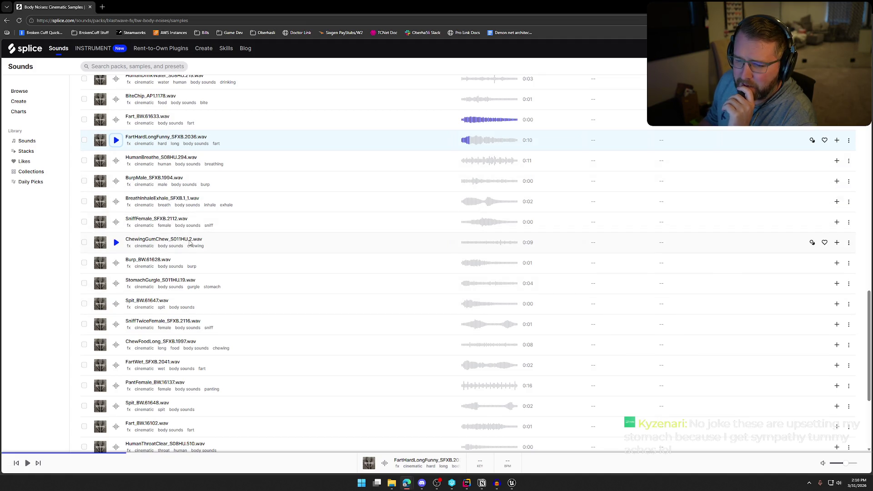
scroll(181, 254, down, 1)
click(117, 230)
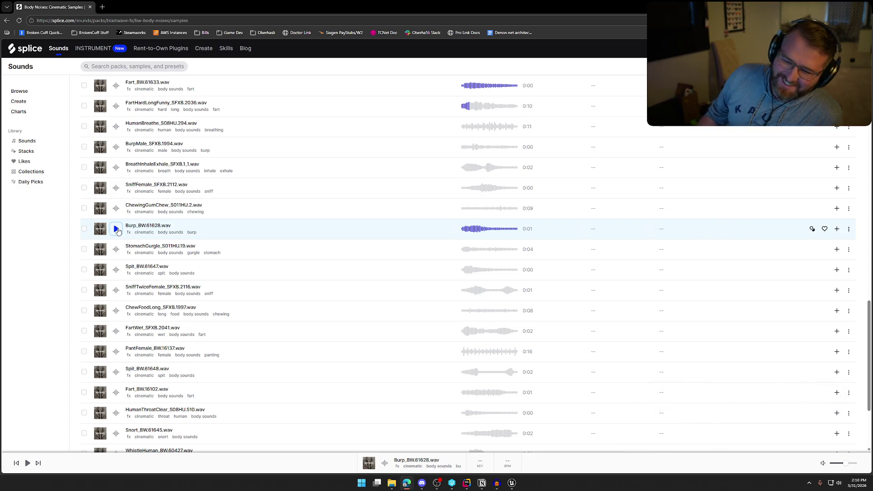
click(116, 250)
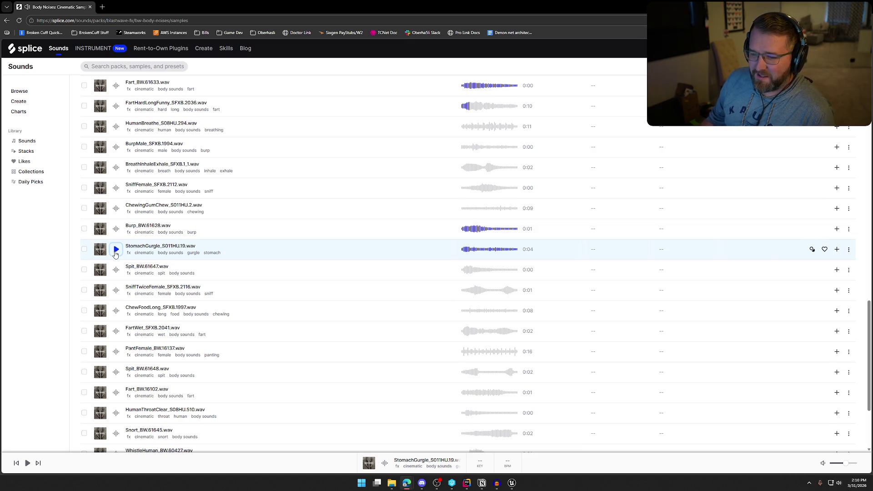
scroll(245, 277, down, 2)
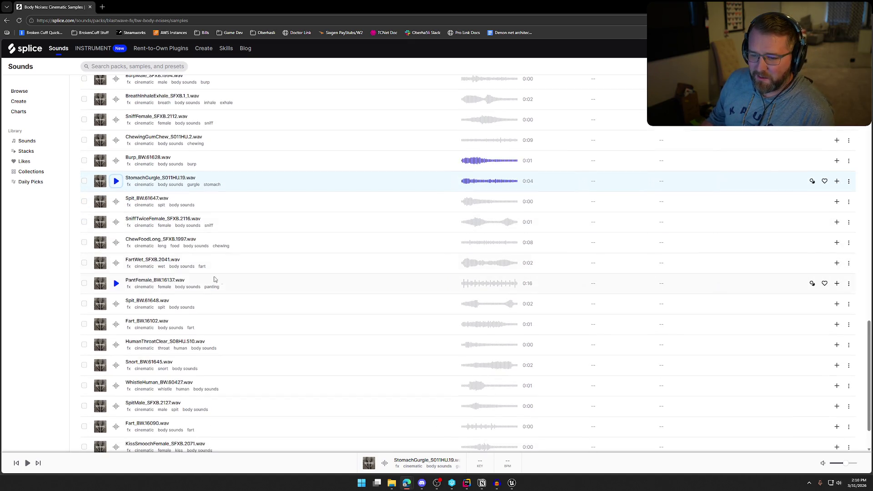
scroll(243, 275, down, 1)
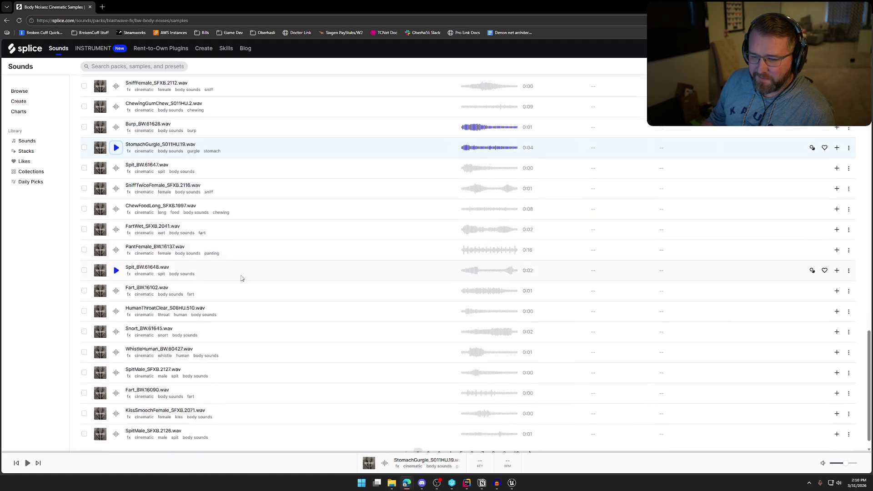
click(116, 234)
scroll(199, 273, down, 1)
- Preview Fart_BW.16102, add it to the library and download it
click(116, 275)
click(837, 273)
click(800, 272)
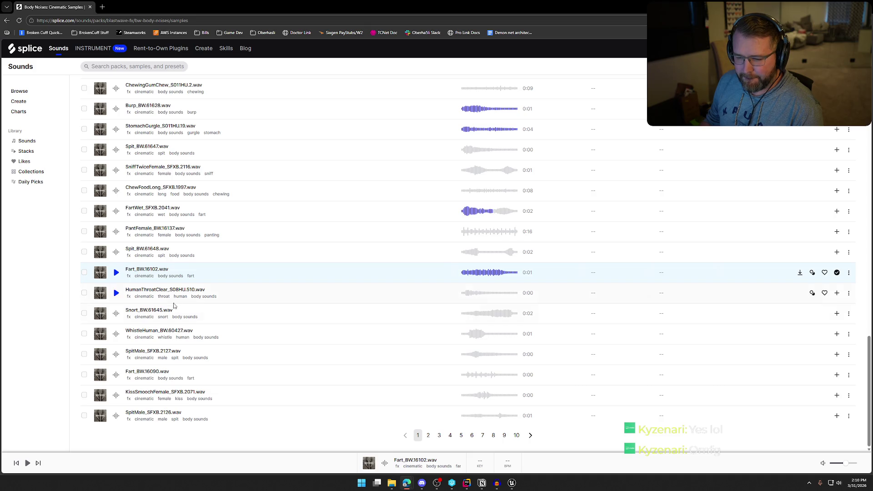
- Add and download Fart_BW.16090, then switch to page 2 of the samples
click(117, 375)
click(837, 375)
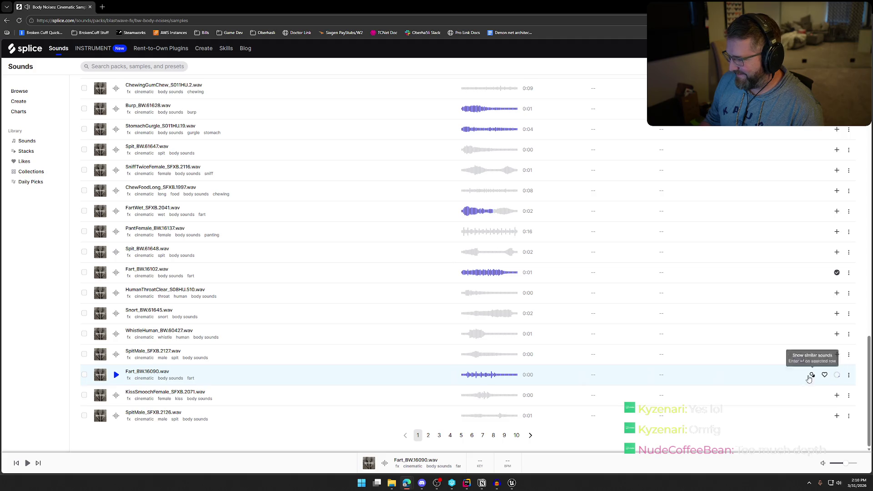
click(826, 20)
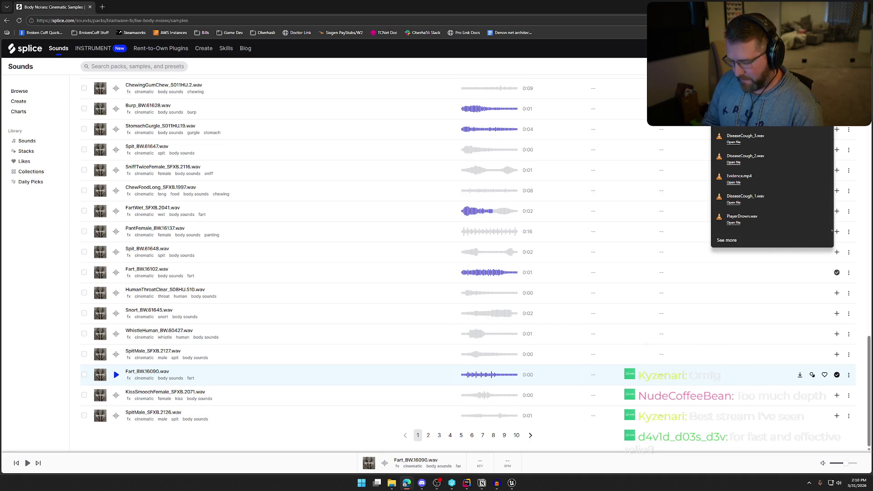
click(46, 308)
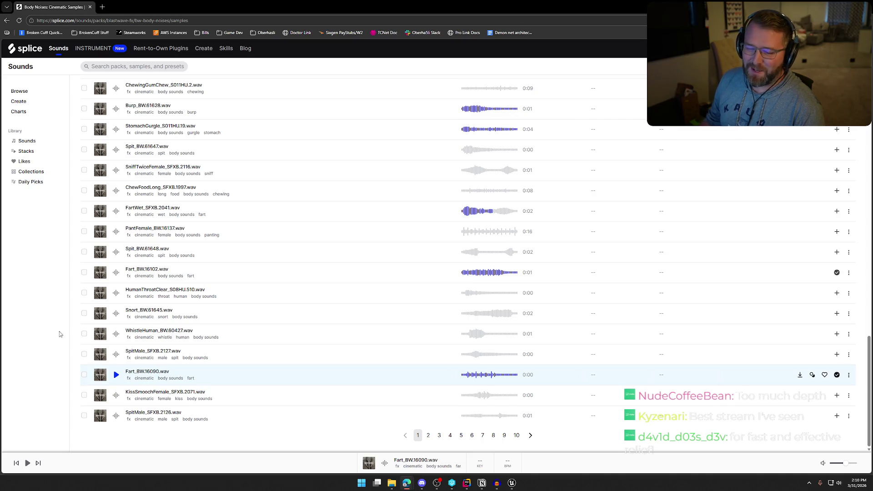
click(428, 436)
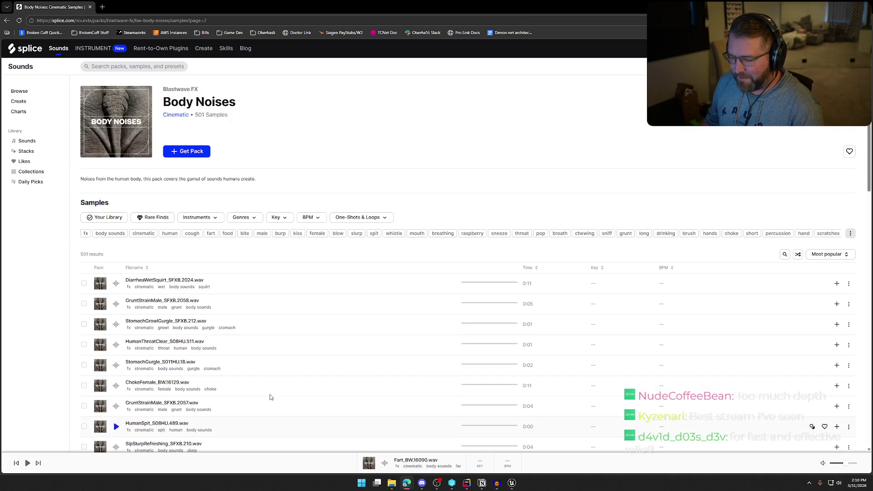
- Preview StomachGrowlGurgle_SFXB.212, StomachGurgle_S011HU.18 and HumanCough_S08HU.106 on page 2
scroll(222, 332, down, 2)
scroll(219, 326, up, 2)
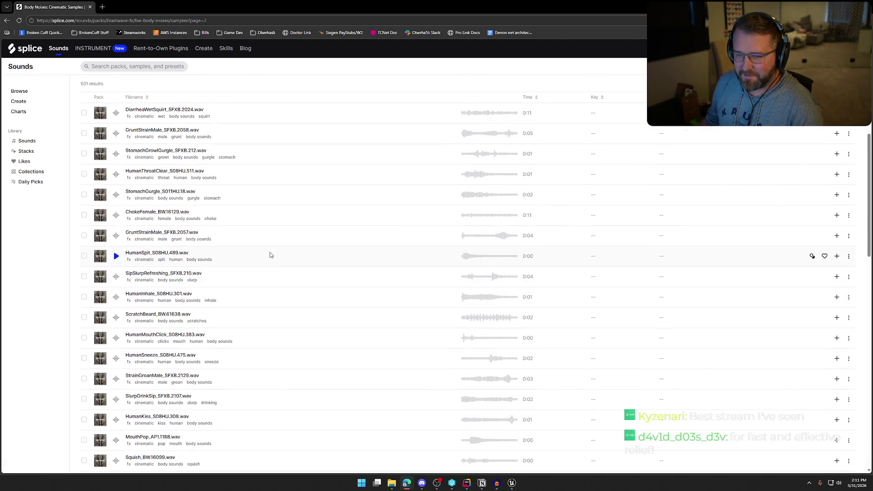
click(117, 154)
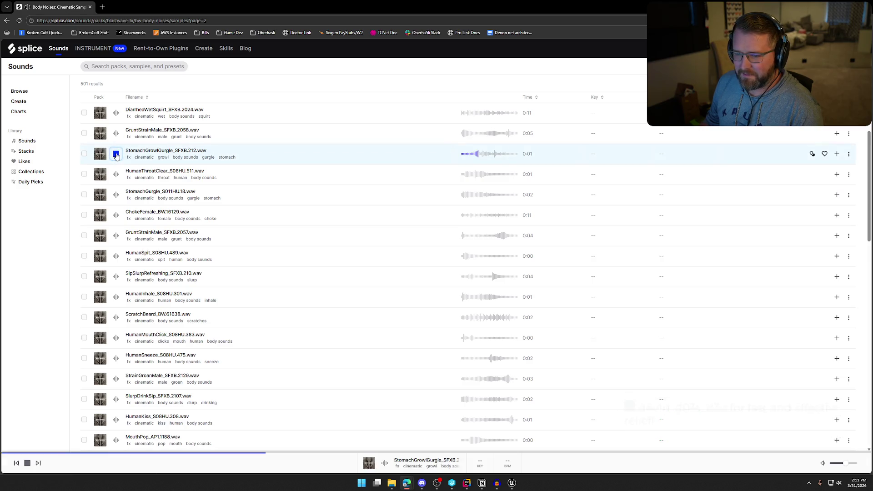
scroll(118, 164, down, 1)
click(116, 162)
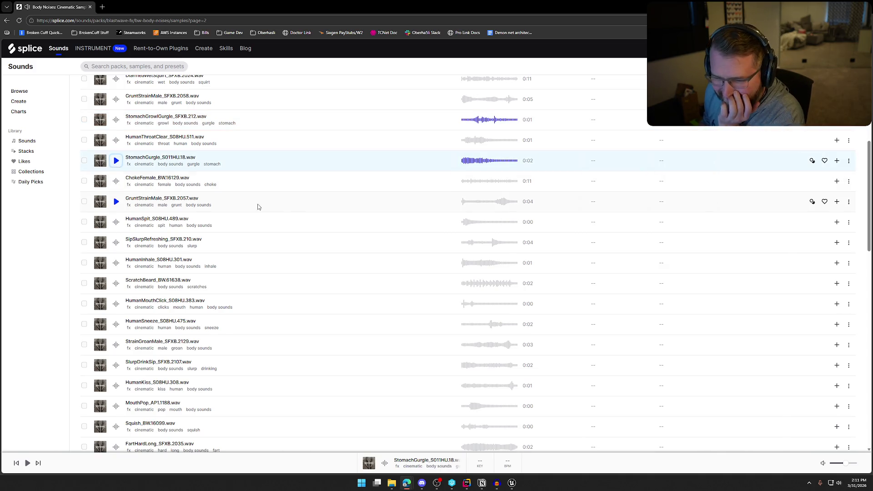
scroll(290, 213, down, 2)
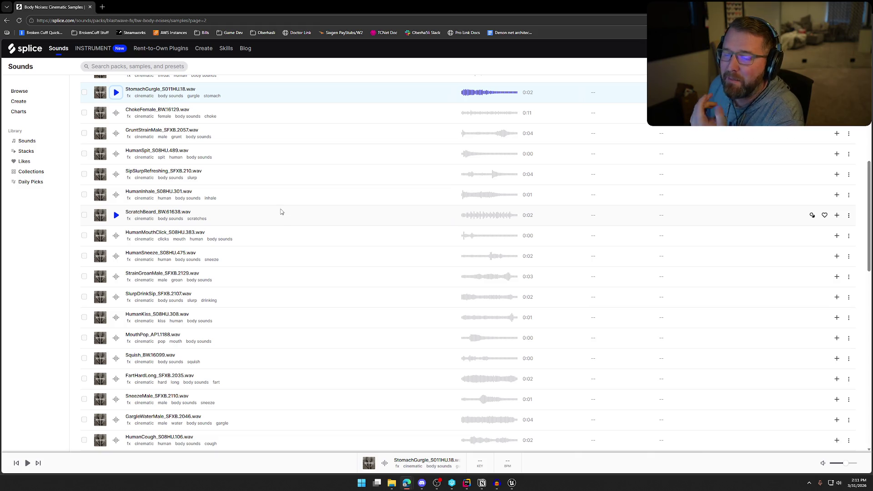
scroll(286, 212, down, 1)
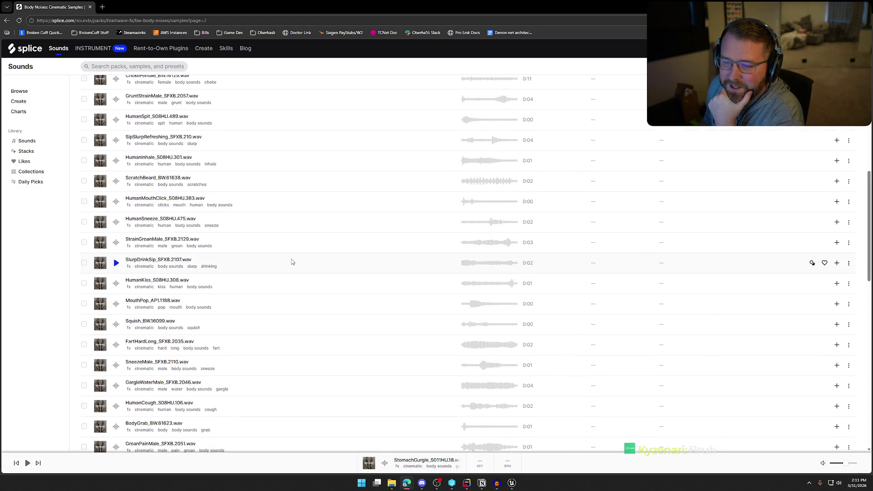
scroll(292, 262, down, 3)
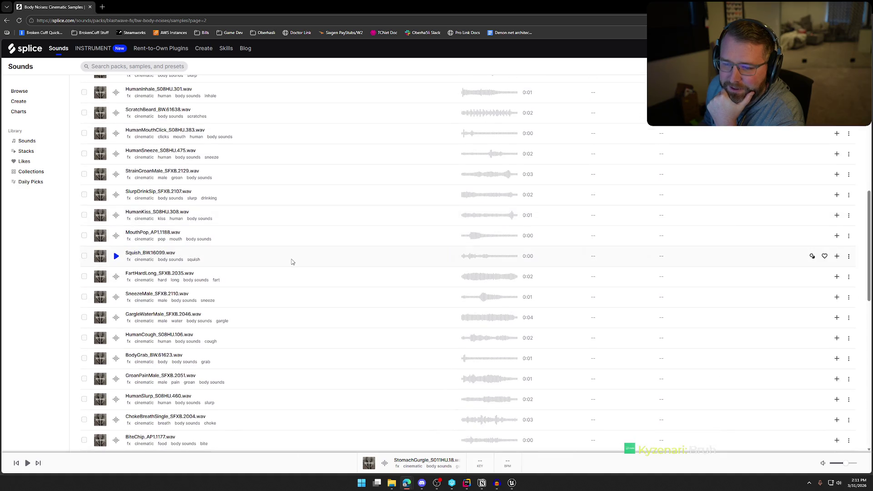
scroll(292, 262, down, 2)
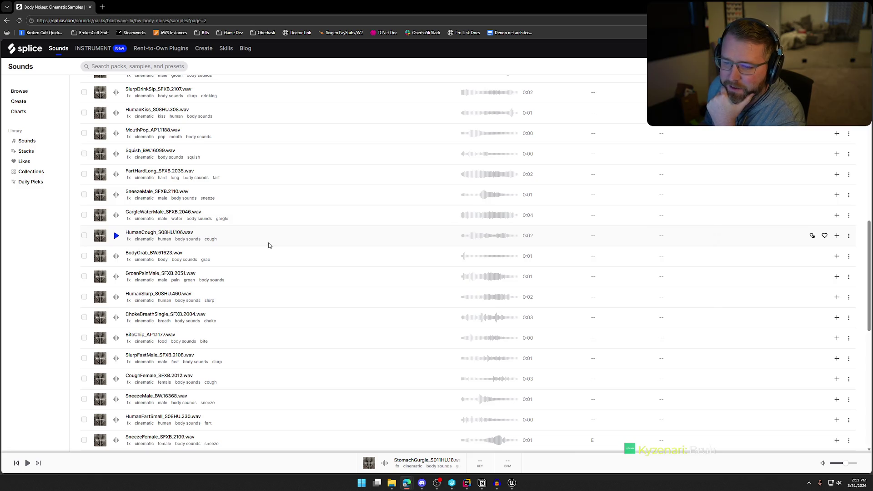
click(116, 235)
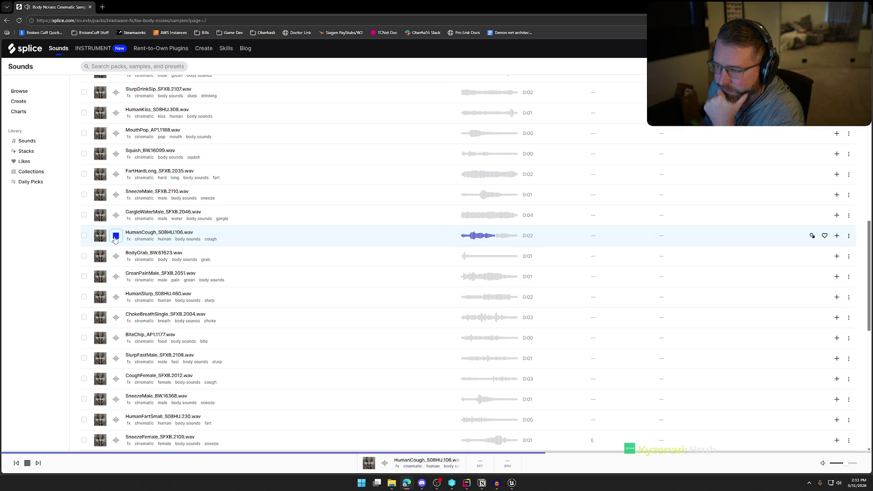
- Preview the GroanPainMale groan and HumanFartSmall_S08HU.230 samples
scroll(268, 262, down, 2)
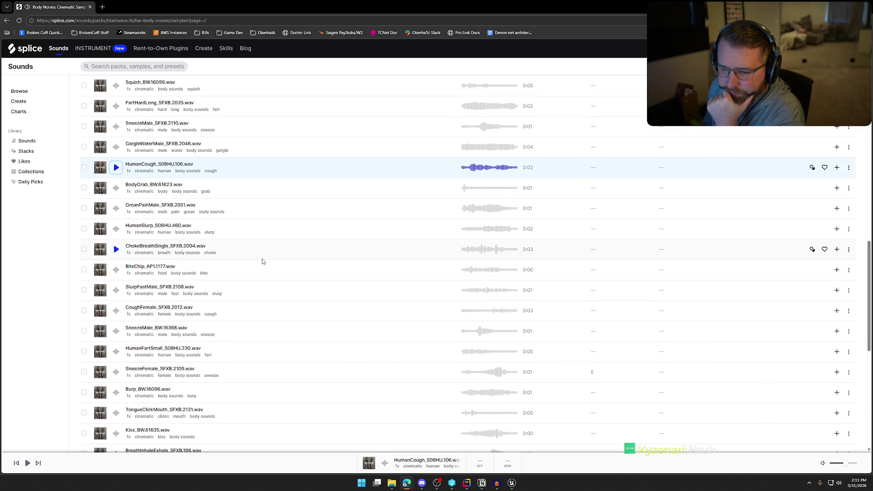
click(116, 209)
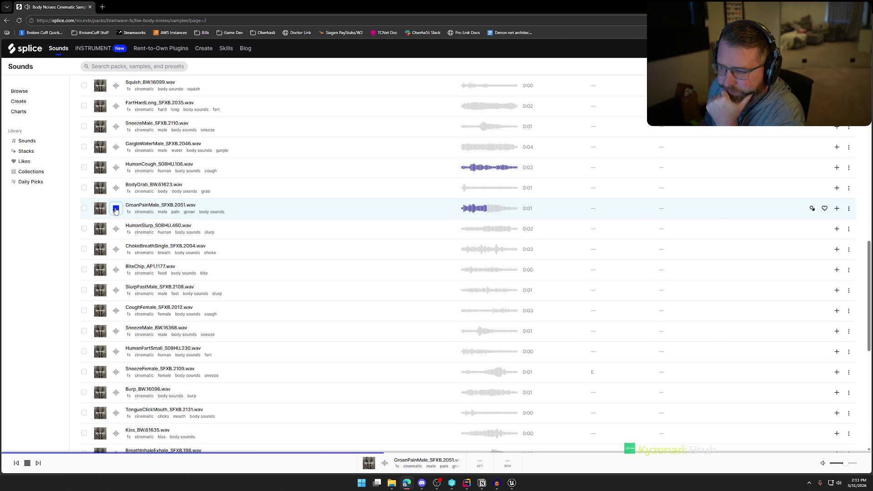
scroll(239, 267, down, 1)
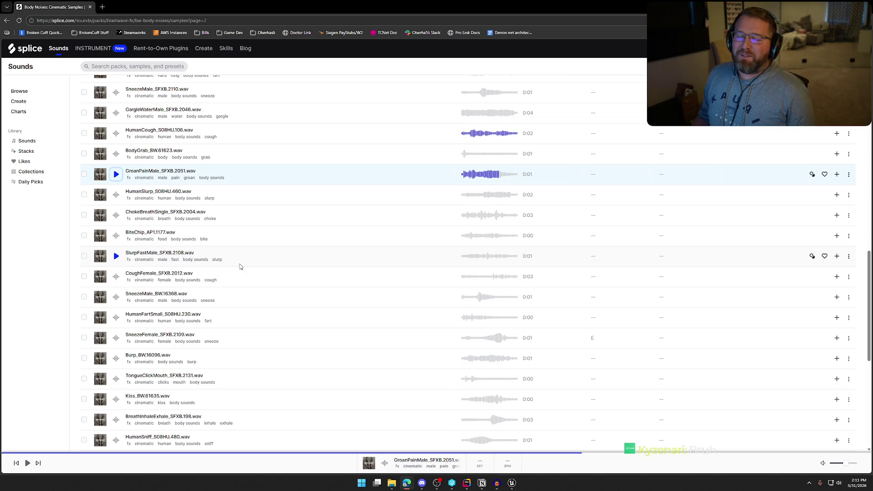
scroll(245, 257, down, 2)
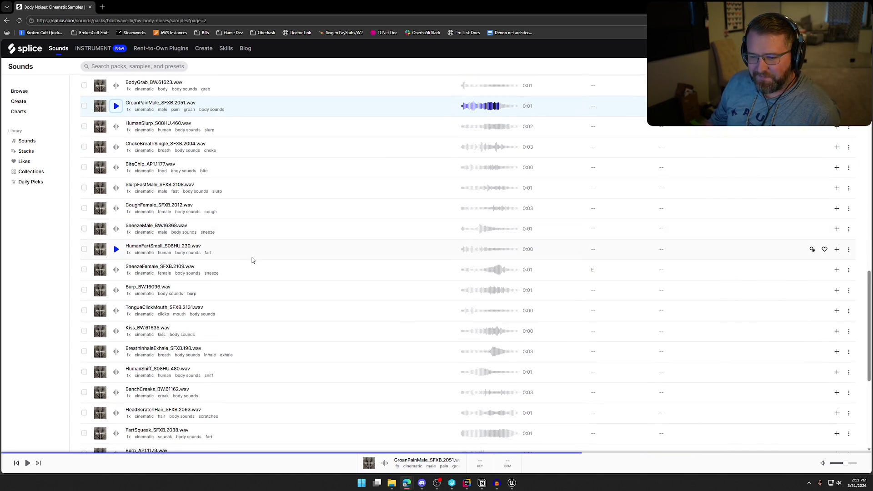
scroll(236, 236, down, 1)
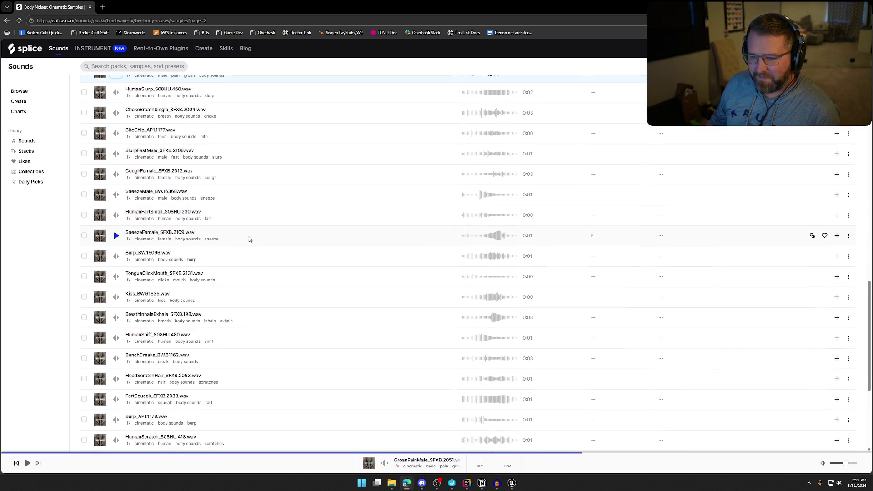
click(116, 215)
- Add HumanFartSmall_S08HU.230.wav to the library and download it
click(839, 220)
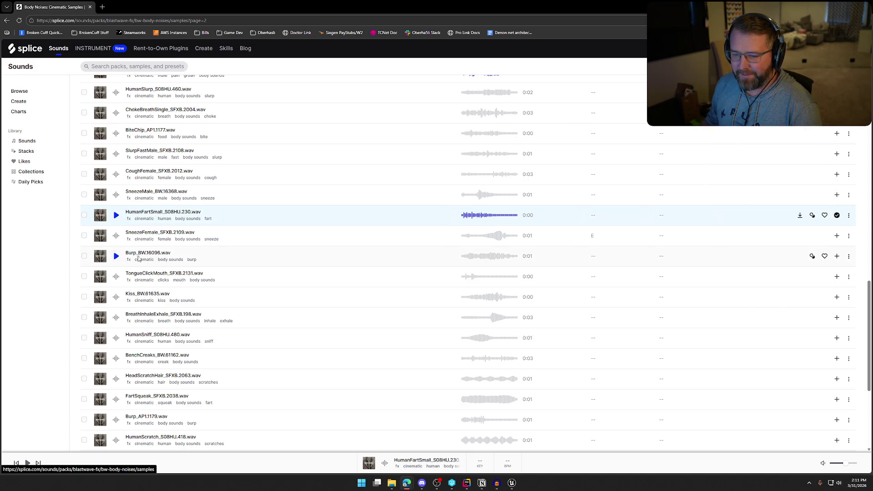
scroll(191, 255, down, 1)
scroll(234, 259, down, 1)
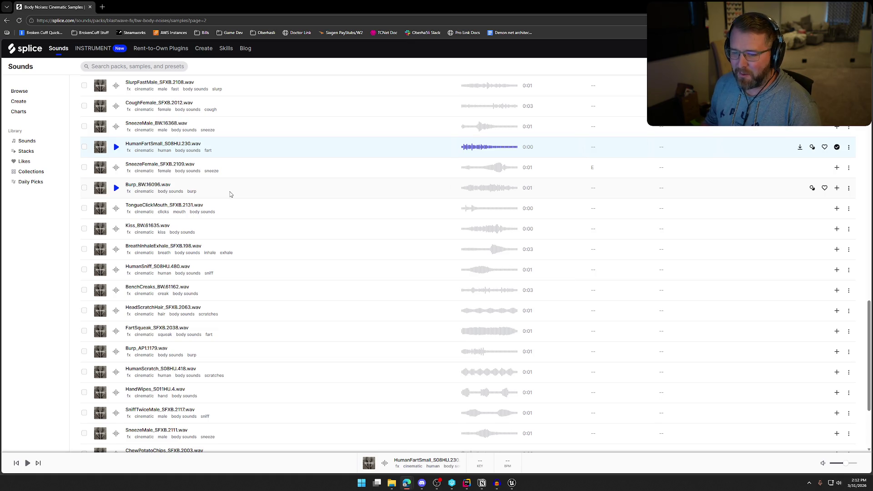
- Preview FartSqueak_SFXB.2038, then switch to page 4 of the samples
scroll(238, 201, down, 1)
scroll(237, 201, down, 2)
scroll(244, 192, down, 1)
scroll(250, 193, down, 1)
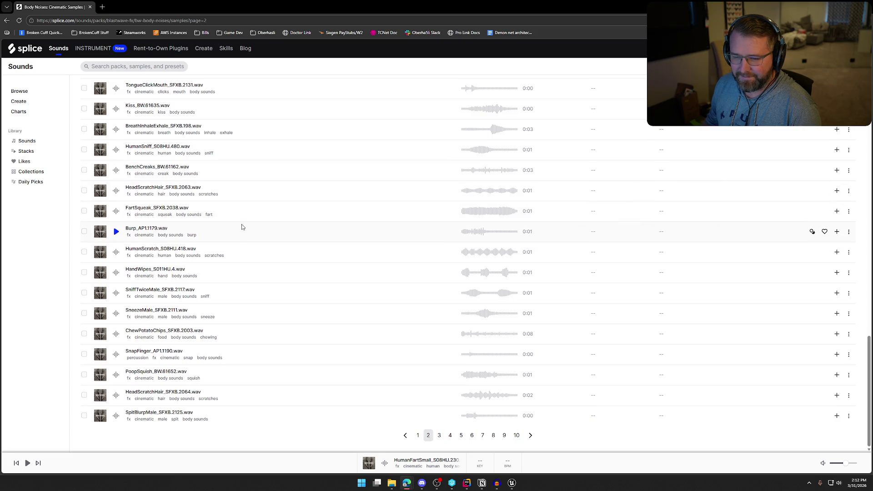
click(116, 212)
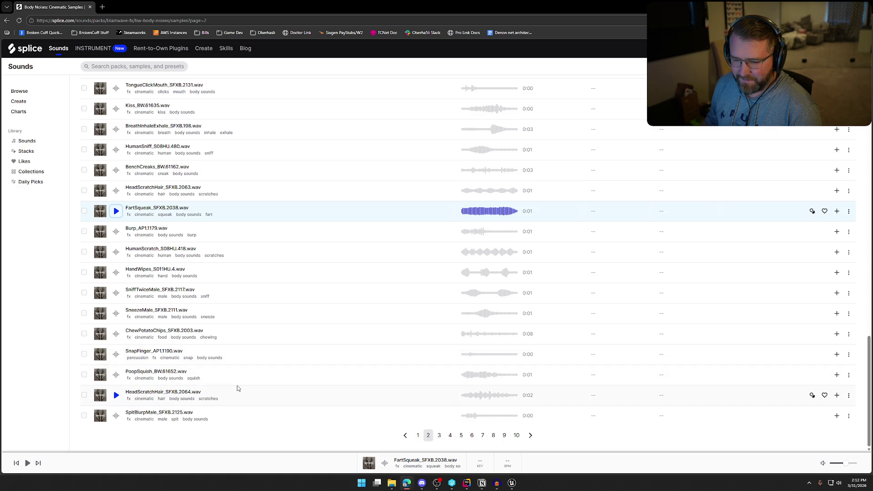
click(450, 436)
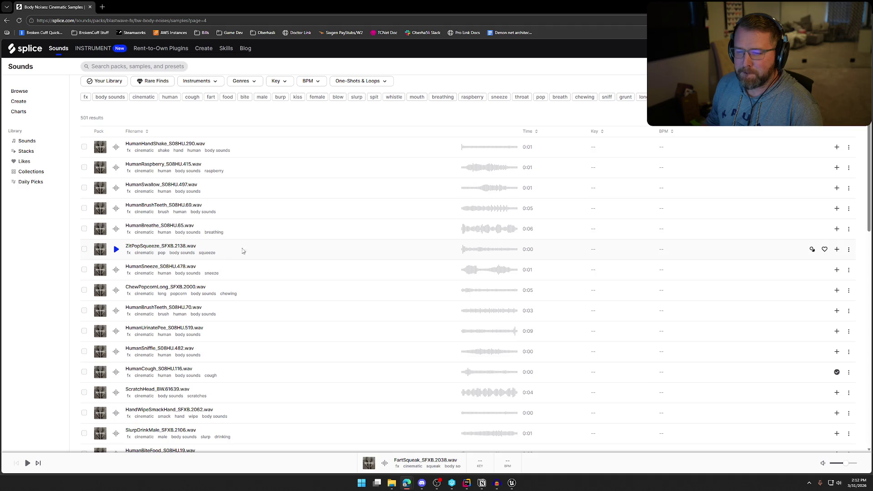
- Preview HumanCough_S08HU.116 and Fart_BW.16092 on page 4
scroll(289, 253, down, 1)
scroll(289, 253, down, 3)
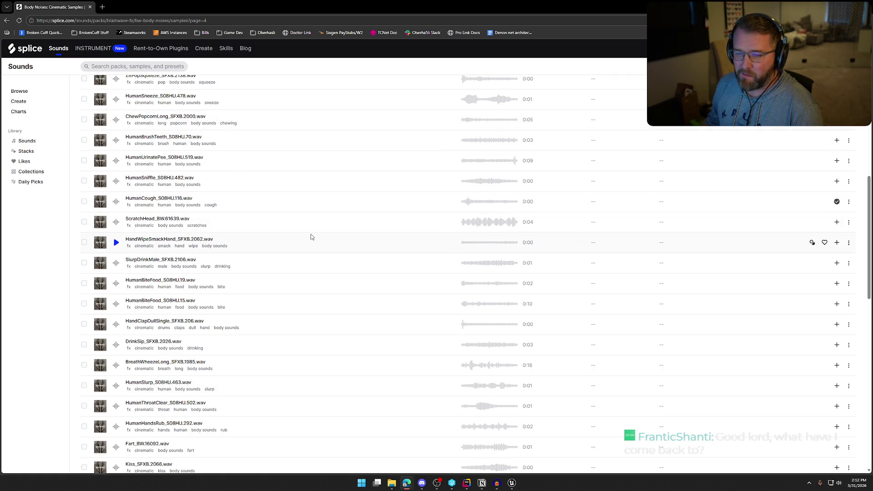
click(116, 202)
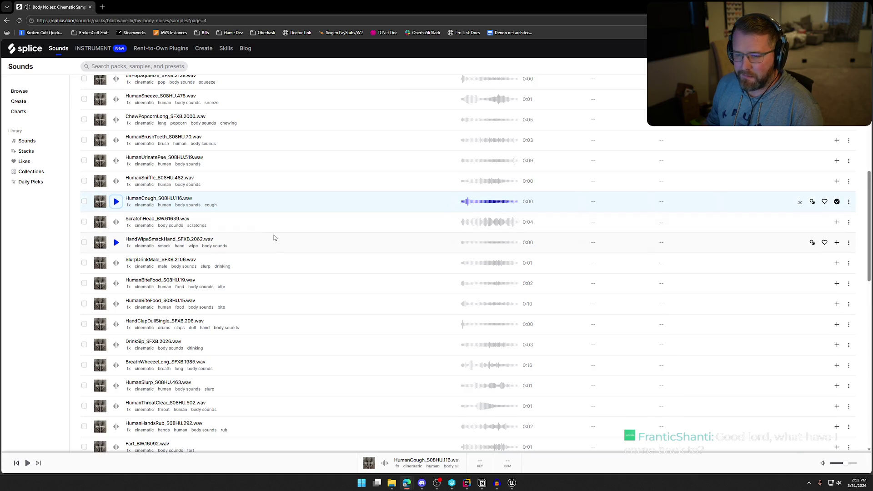
scroll(274, 238, down, 2)
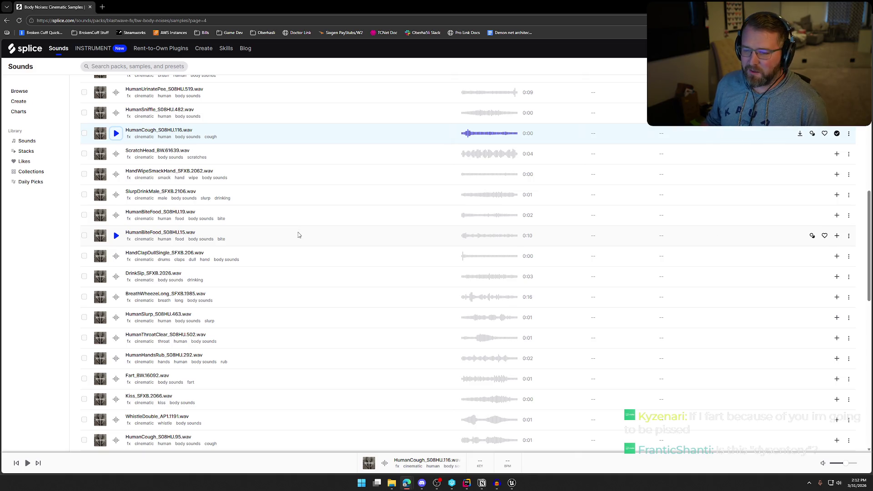
scroll(227, 258, down, 3)
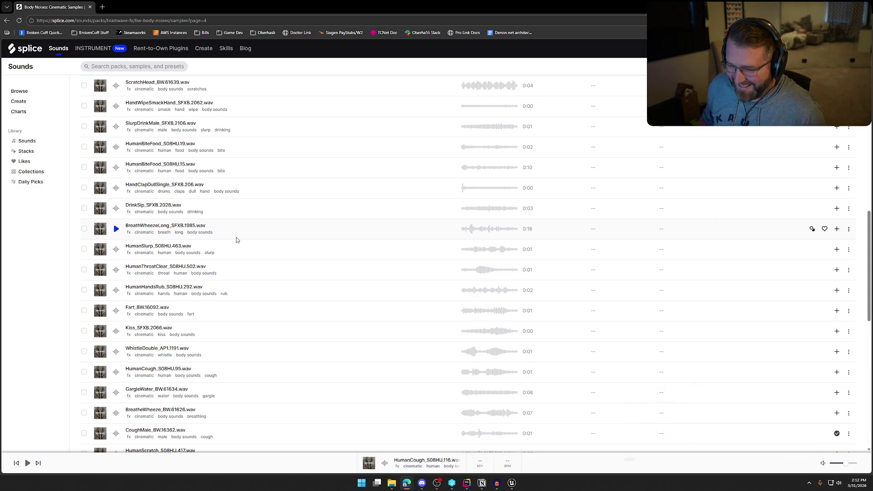
scroll(255, 265, down, 1)
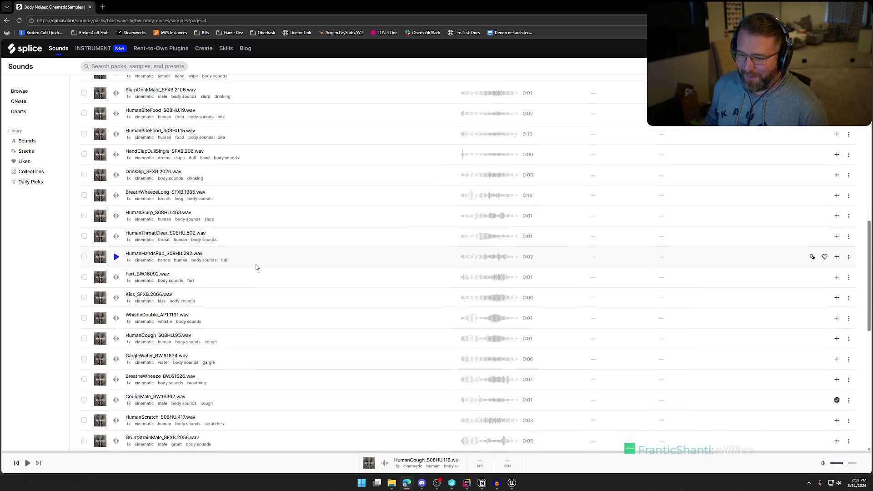
click(117, 279)
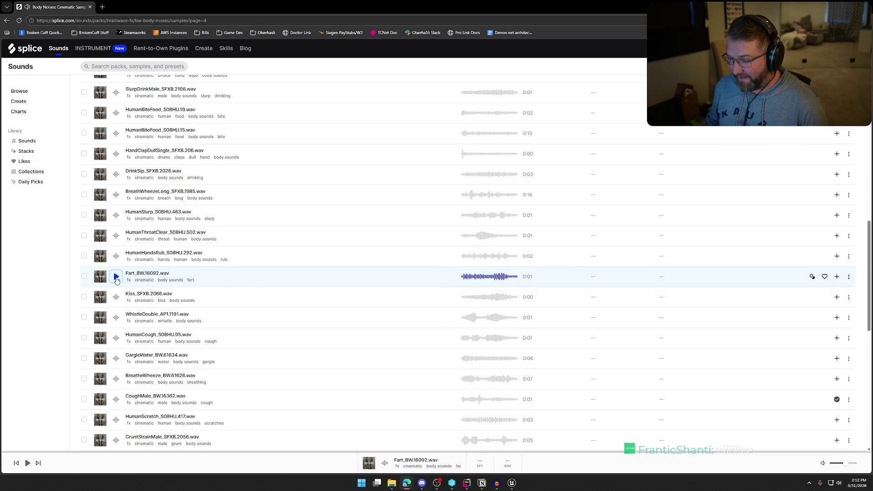
- Preview HumanCough_S08HU.95 and CoughMale_BW.16362, then switch to page 5
scroll(251, 286, down, 3)
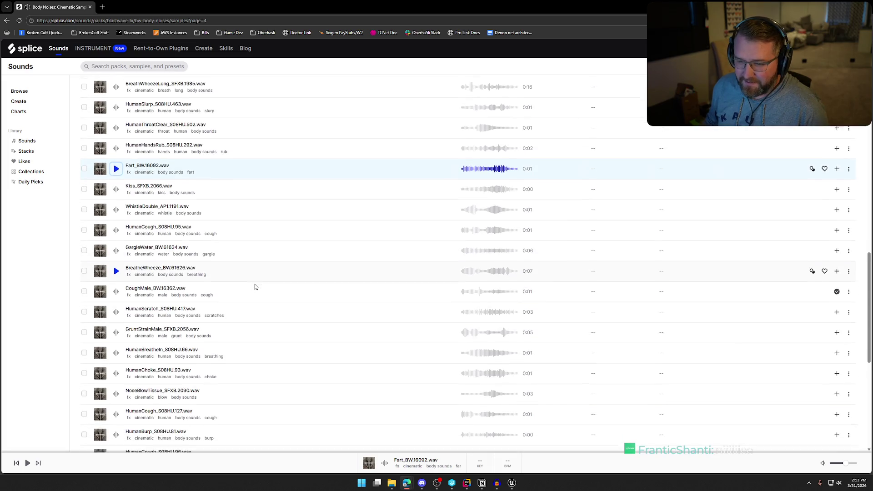
scroll(255, 286, up, 1)
click(116, 203)
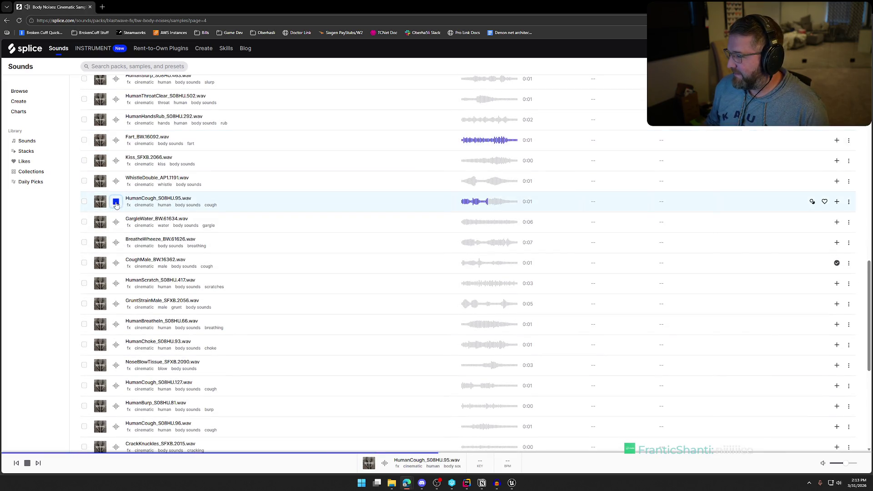
scroll(252, 247, down, 3)
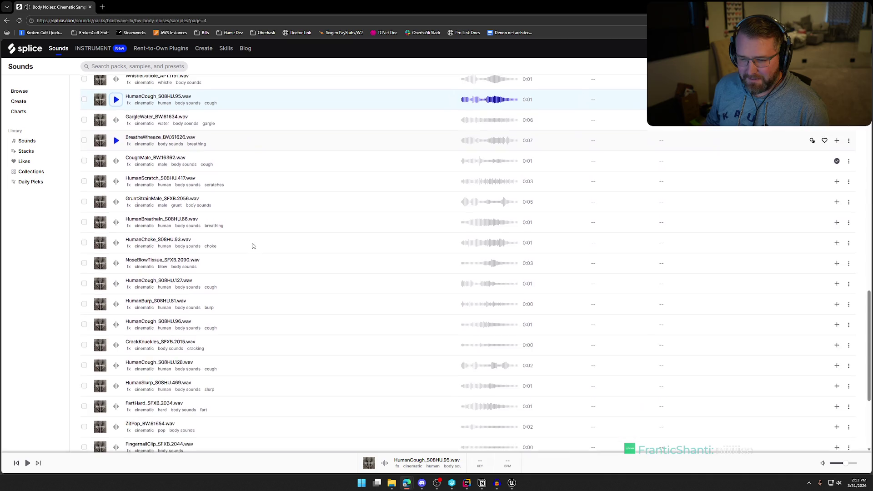
click(135, 161)
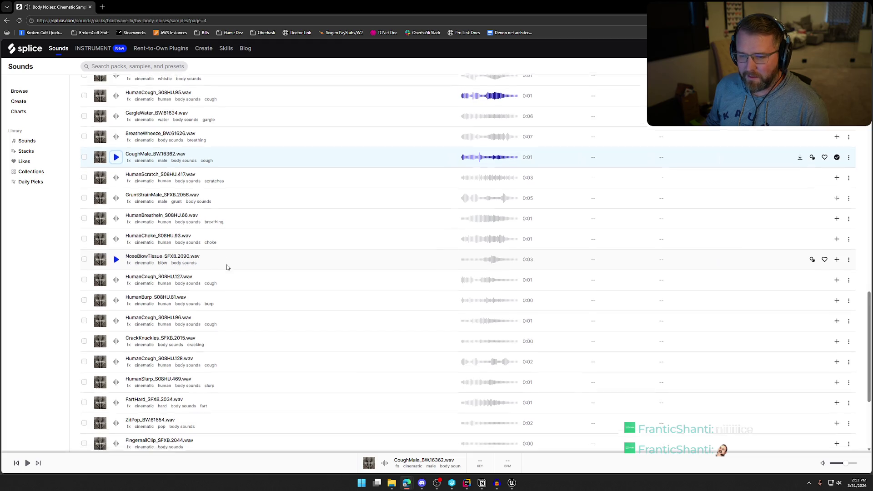
scroll(260, 284, down, 3)
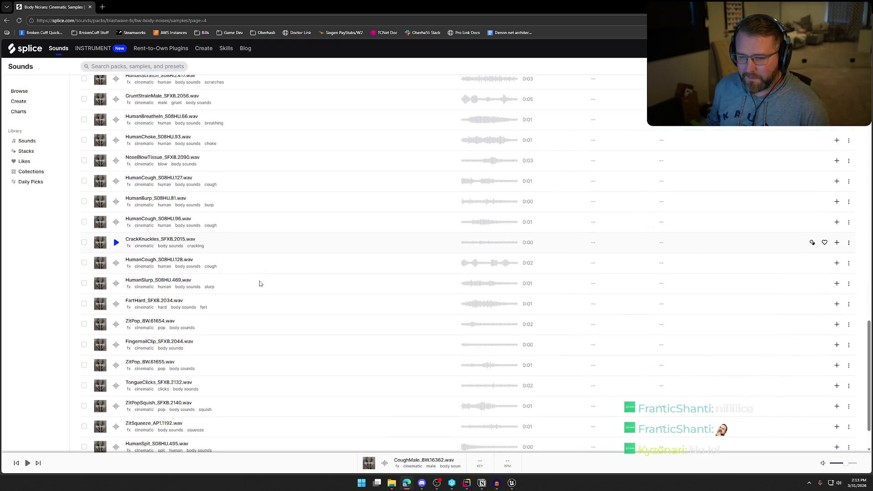
scroll(260, 284, down, 2)
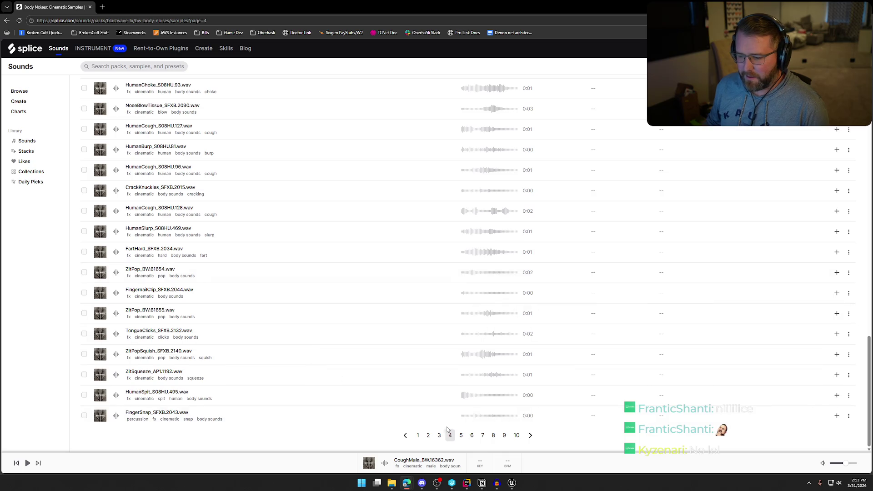
click(462, 436)
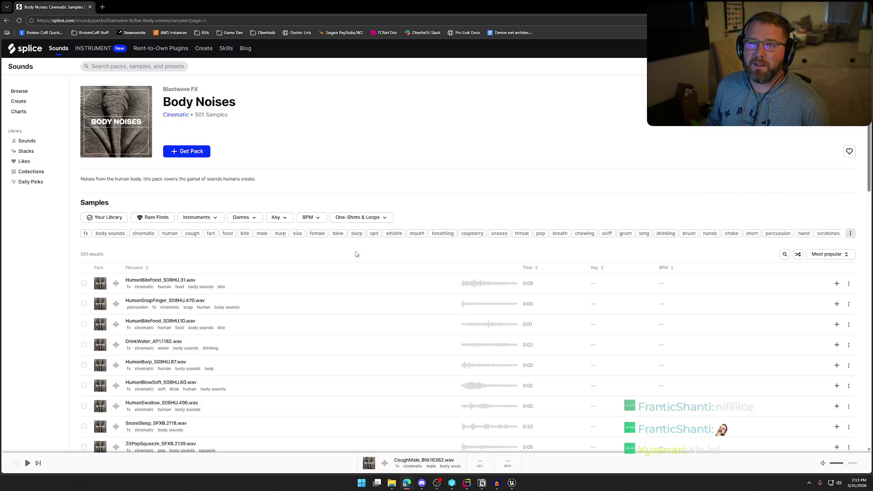
scroll(312, 266, down, 4)
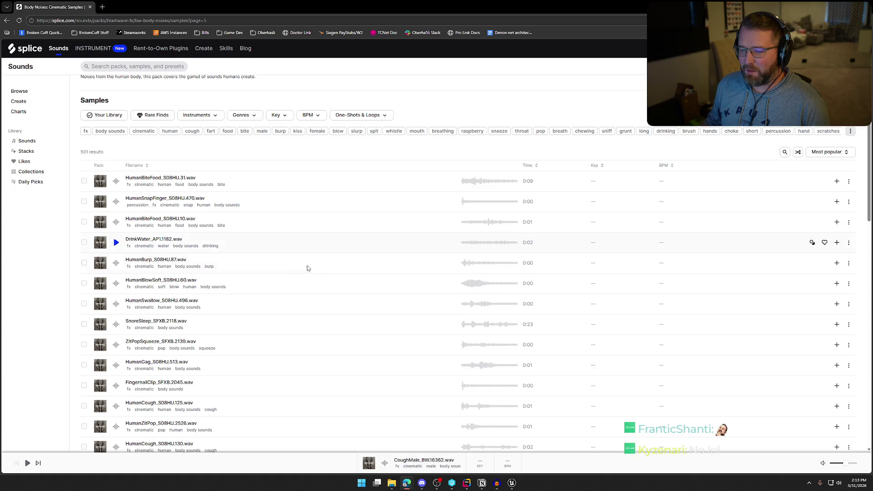
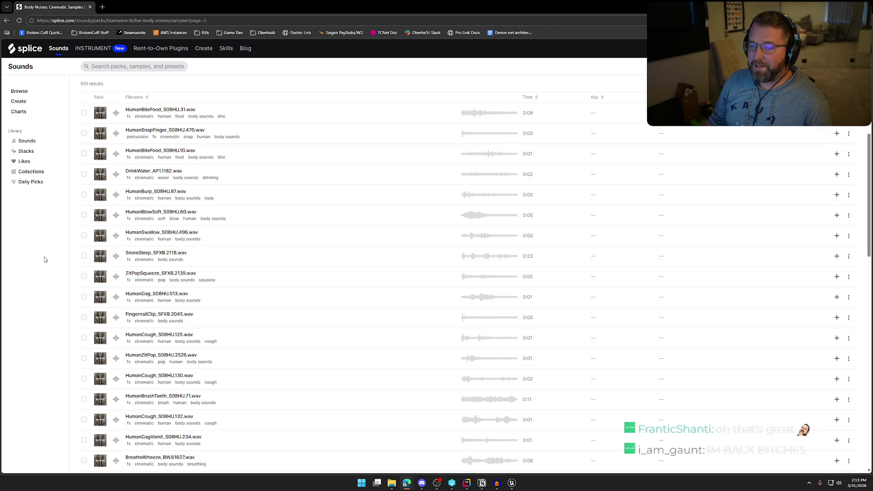
- Preview the HumanGag_S08HU.513, HumanCough_S08HU.125 and HumanCough_S08HU.130 samples
scroll(276, 257, down, 3)
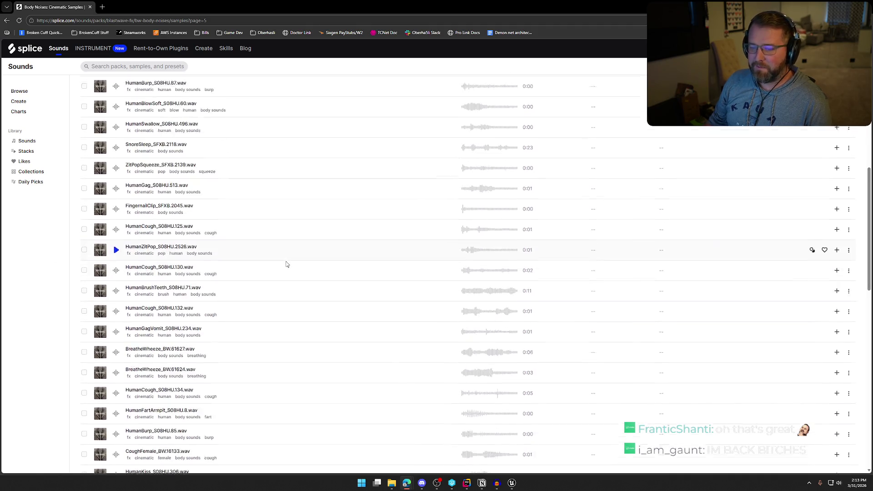
click(145, 160)
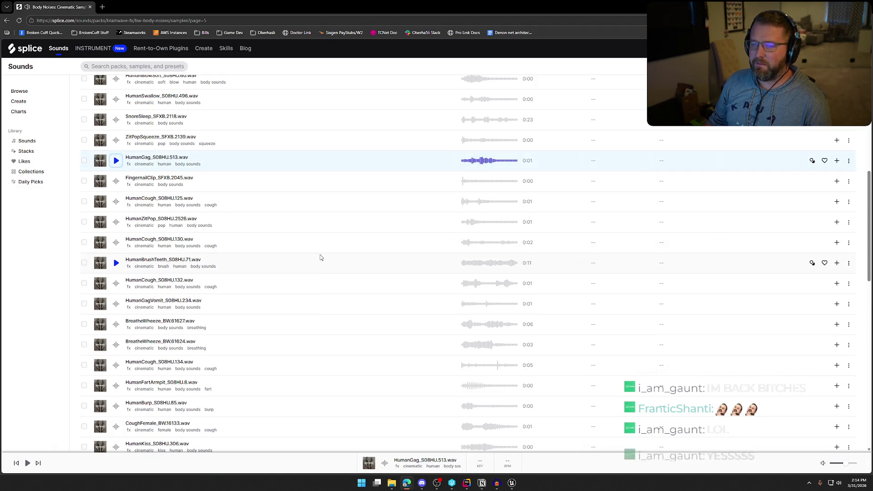
click(117, 203)
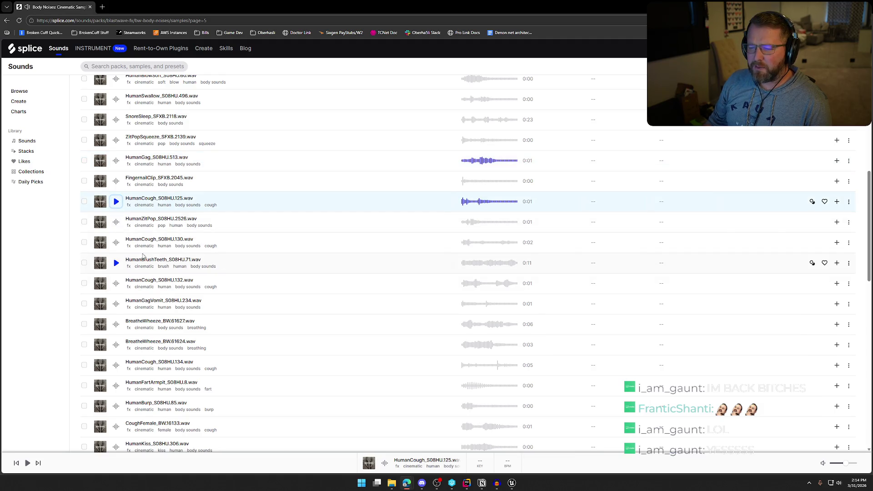
click(117, 246)
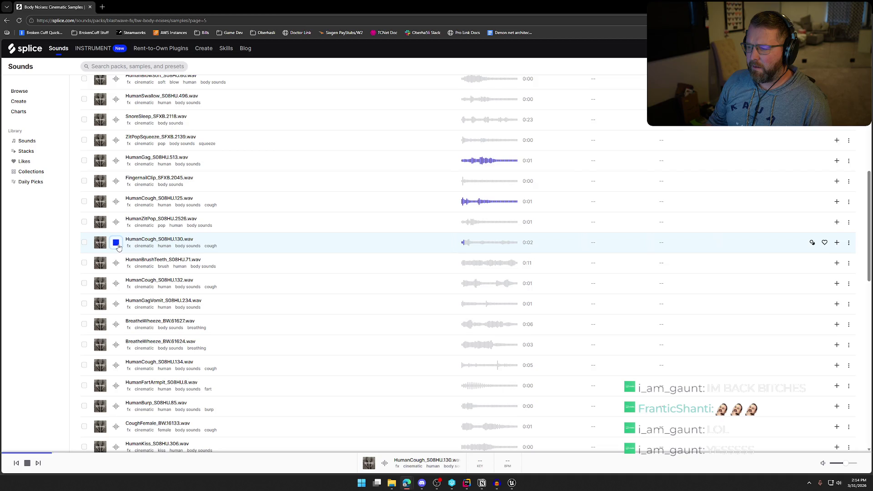
- Scroll further down page 5 and preview HumanCough_S08HU.136 and HumanHiccup_S08HU.298
scroll(259, 287, down, 2)
scroll(259, 286, down, 2)
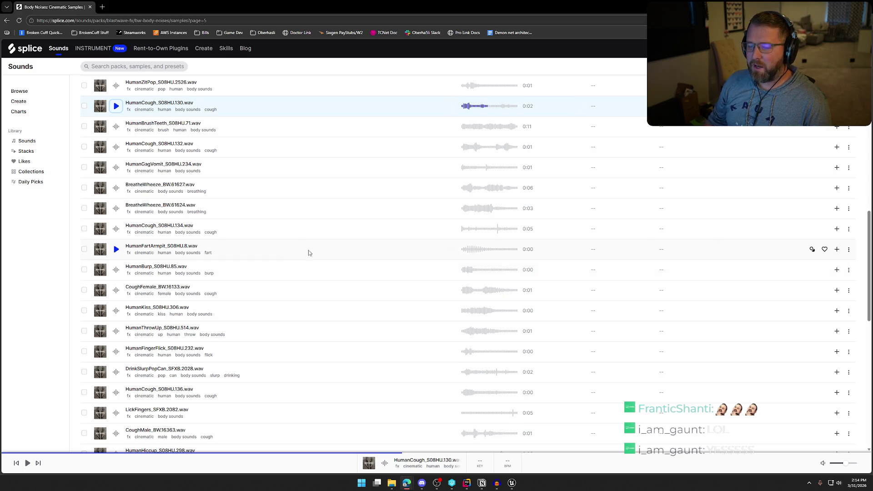
scroll(289, 252, down, 3)
scroll(282, 272, down, 4)
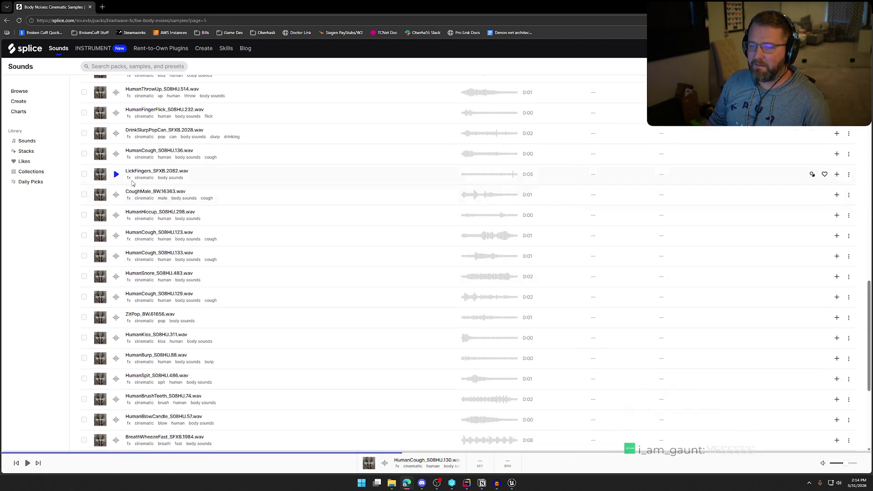
click(116, 155)
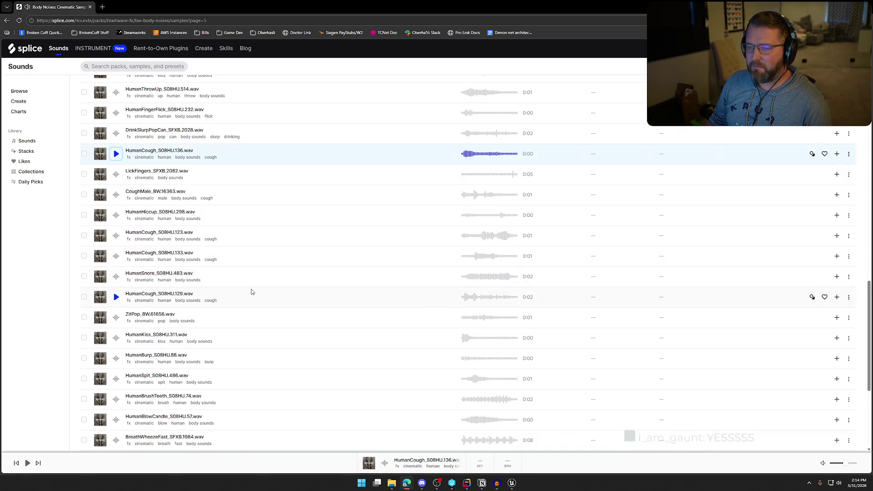
scroll(258, 288, down, 1)
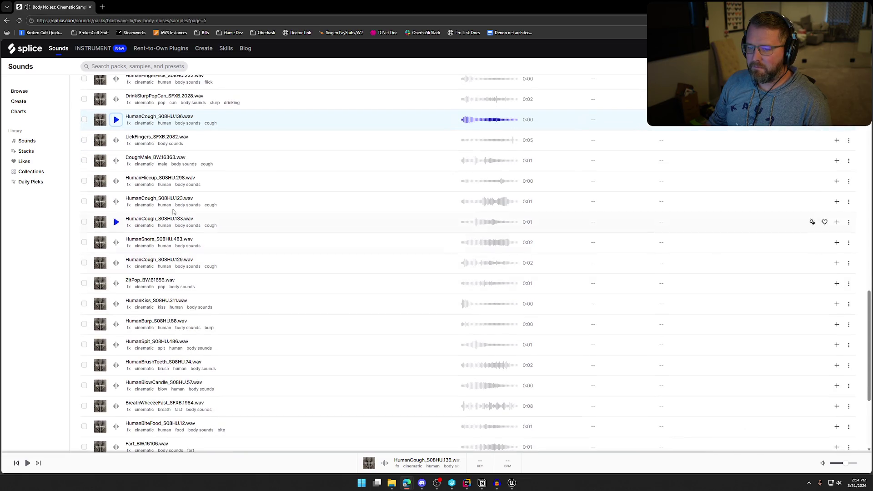
click(117, 182)
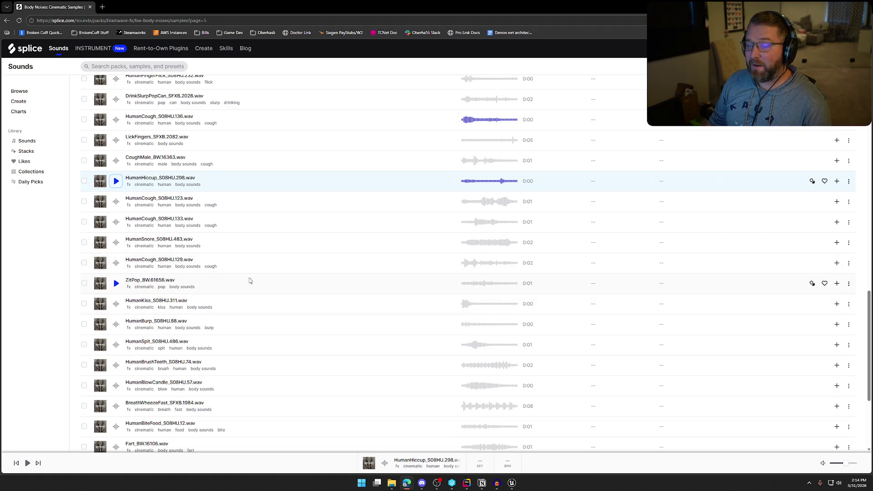
scroll(258, 287, down, 1)
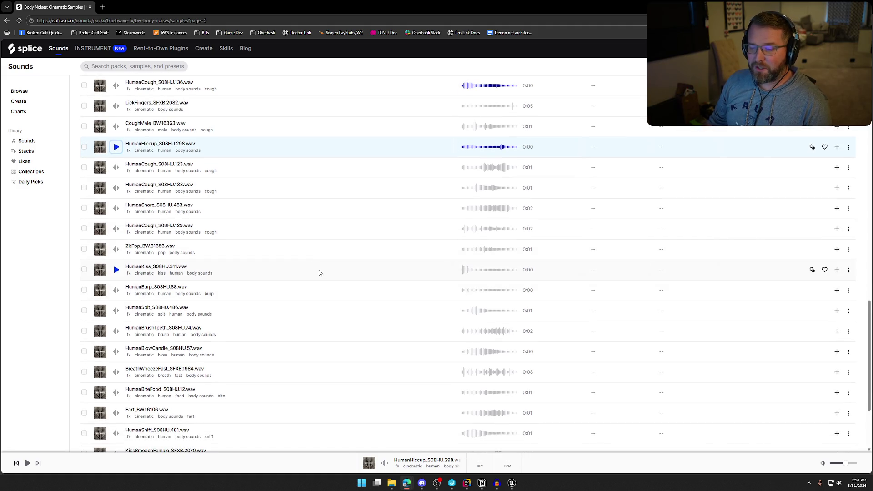
scroll(255, 253, down, 1)
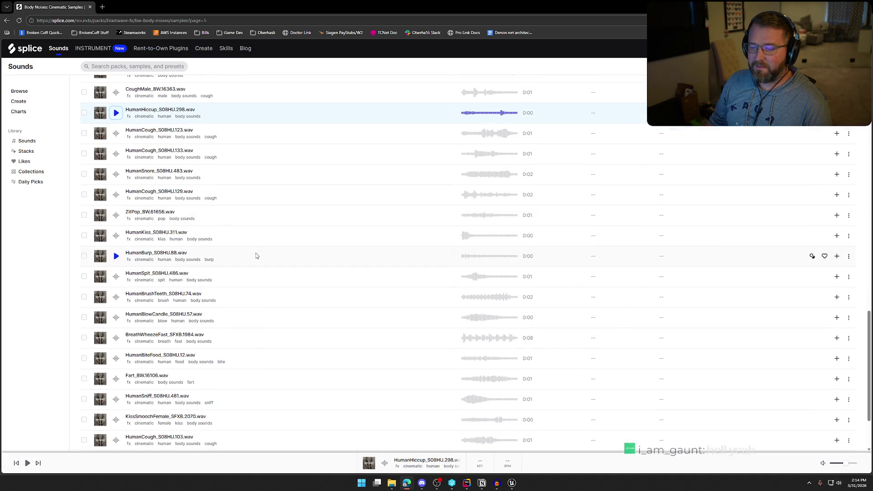
scroll(256, 255, down, 2)
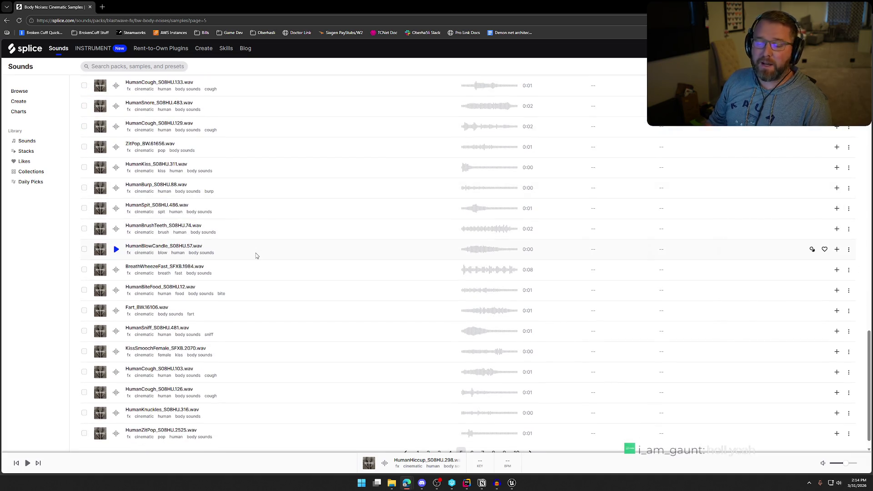
scroll(419, 430, down, 1)
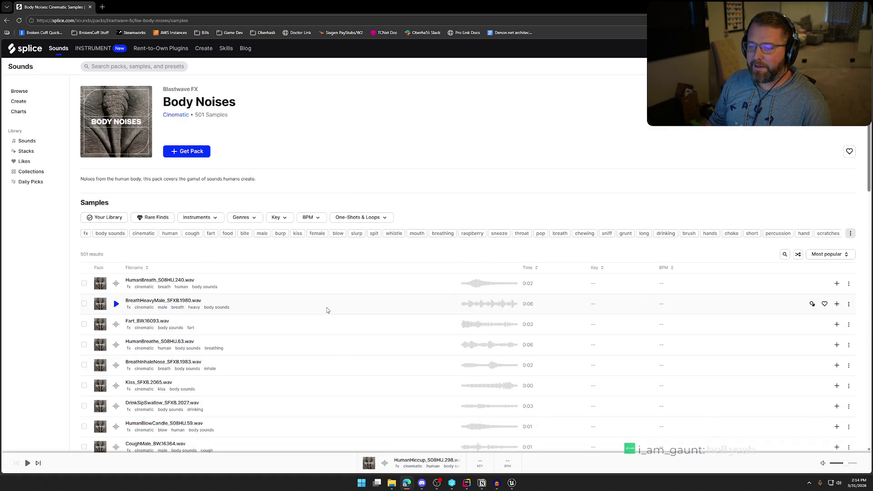
- Preview the Burp_BW.61629 and BurpMale_SFXB.1994 samples on page 1
scroll(327, 310, down, 3)
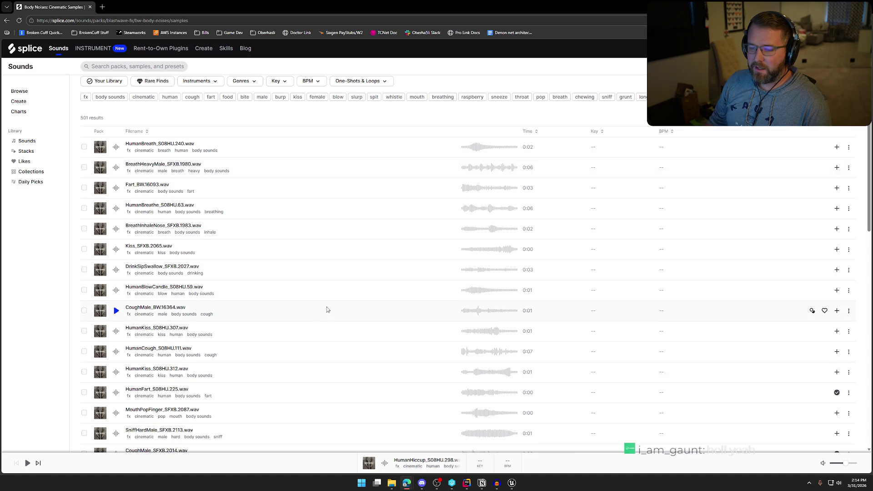
scroll(305, 301, down, 5)
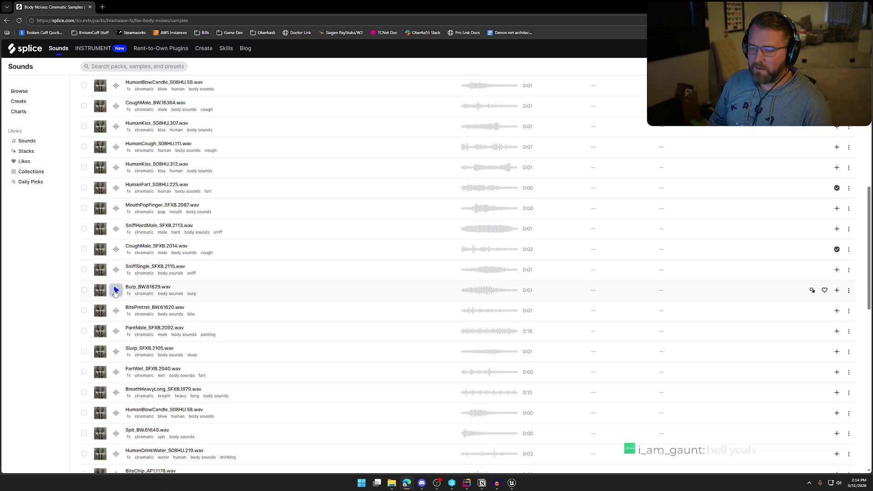
click(116, 290)
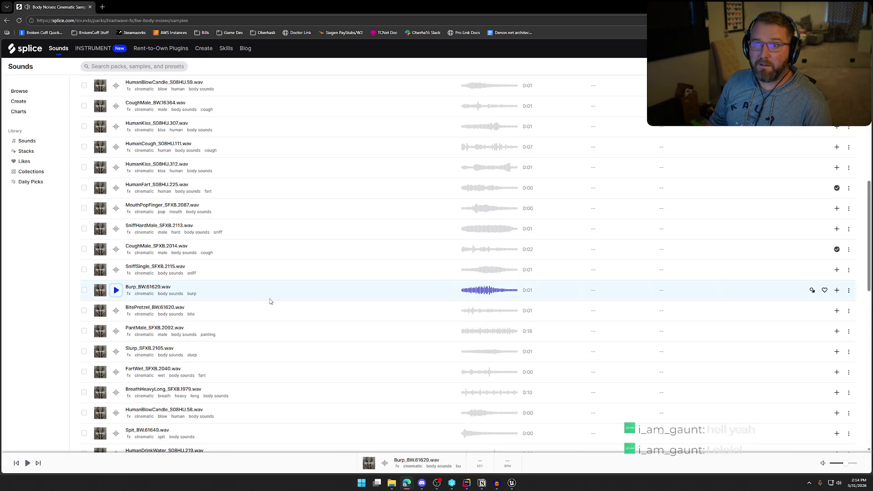
scroll(269, 301, down, 7)
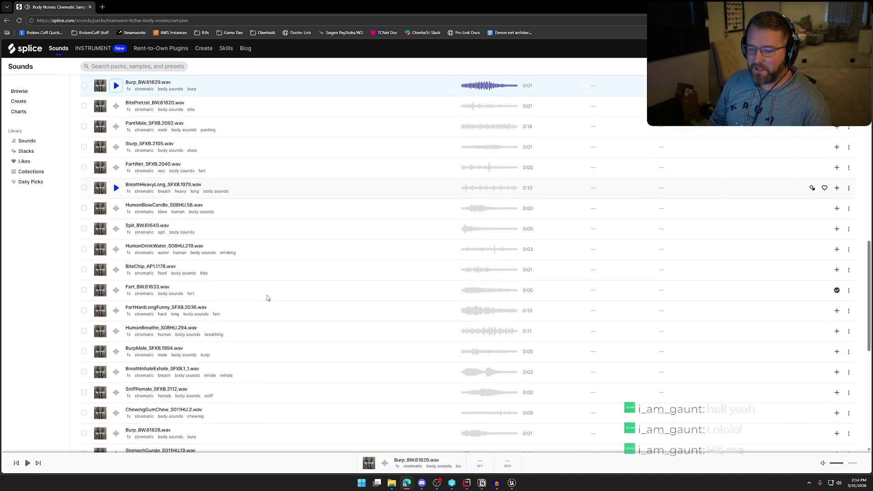
click(116, 250)
- Play Burp_BW.61628 twice, then go to page 2 of the sample list
scroll(282, 318, down, 2)
click(118, 263)
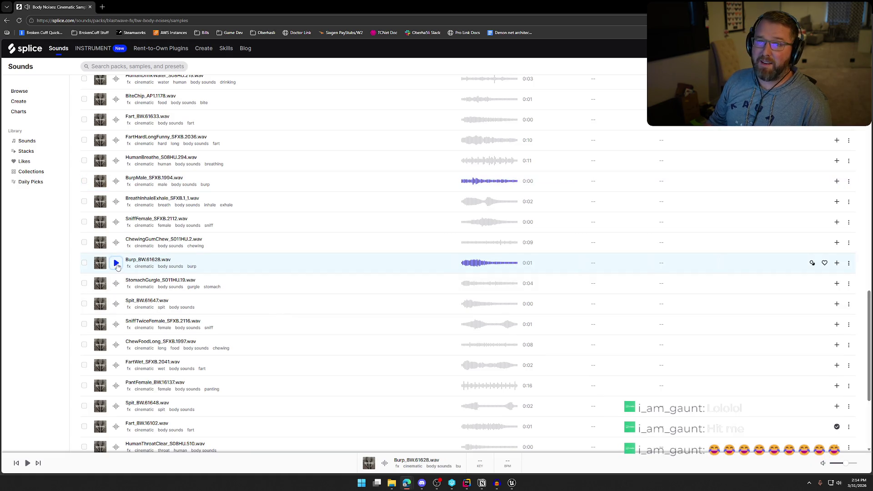
click(117, 265)
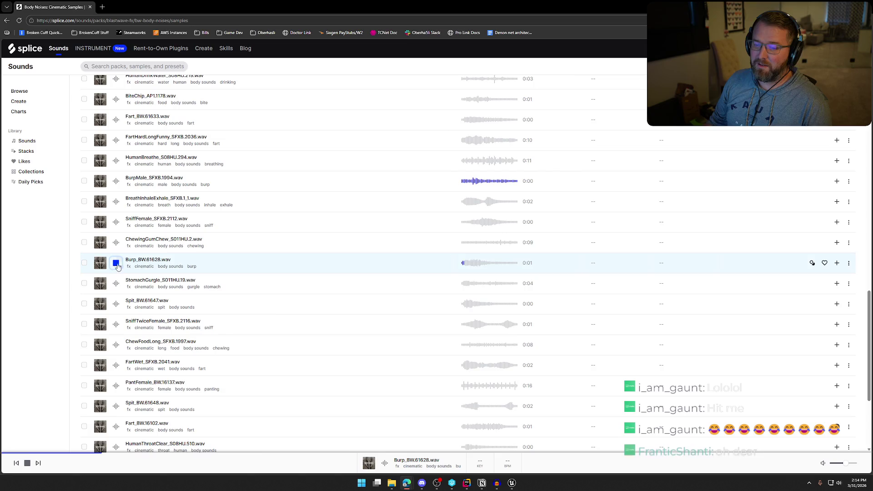
scroll(274, 327, down, 3)
scroll(282, 337, down, 1)
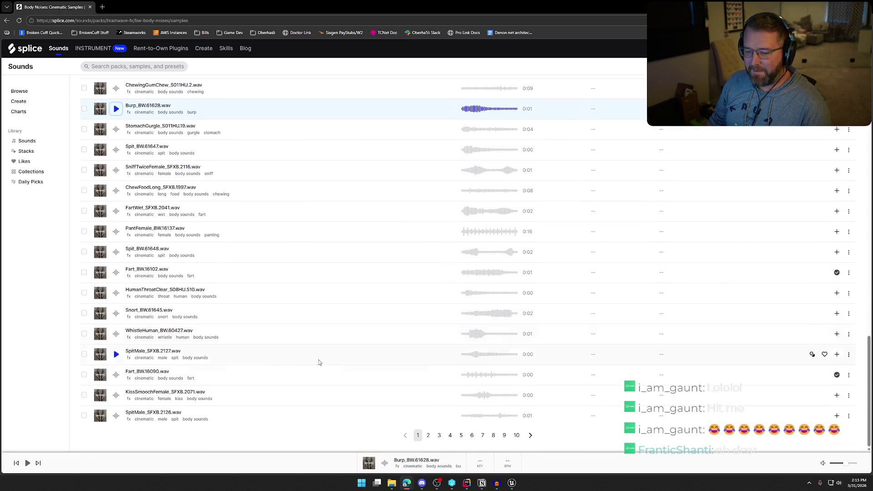
click(428, 435)
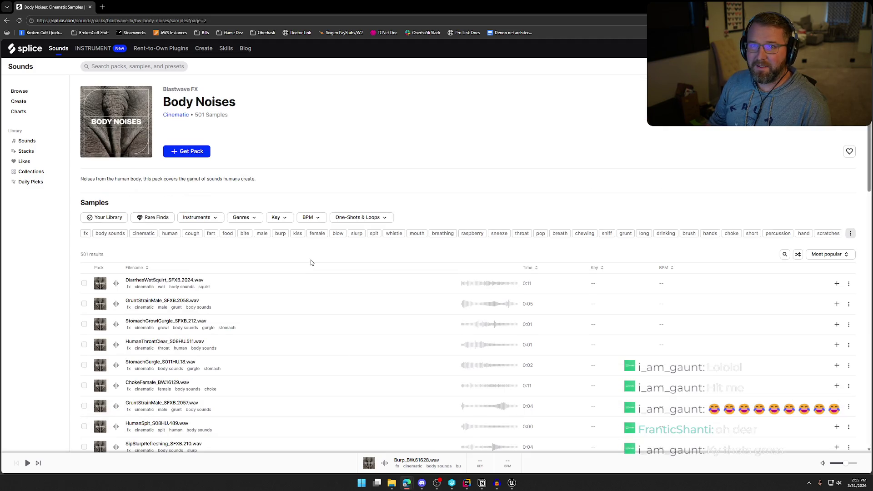
- Browse page 2 and preview the Burp_BW.16096 sample
scroll(291, 303, down, 3)
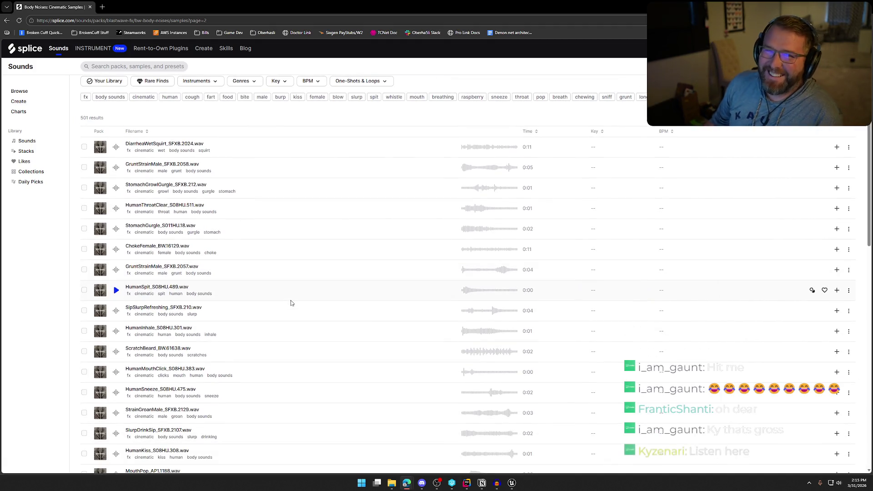
scroll(291, 300, down, 1)
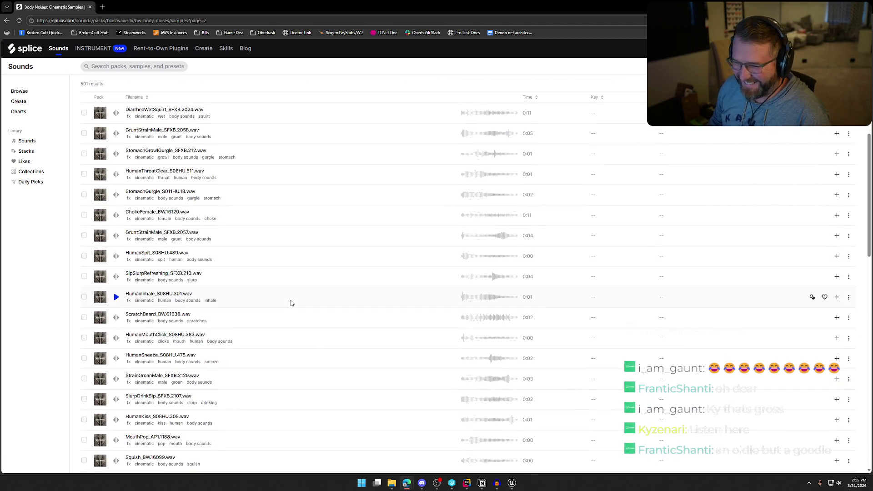
scroll(358, 284, down, 5)
scroll(358, 283, down, 3)
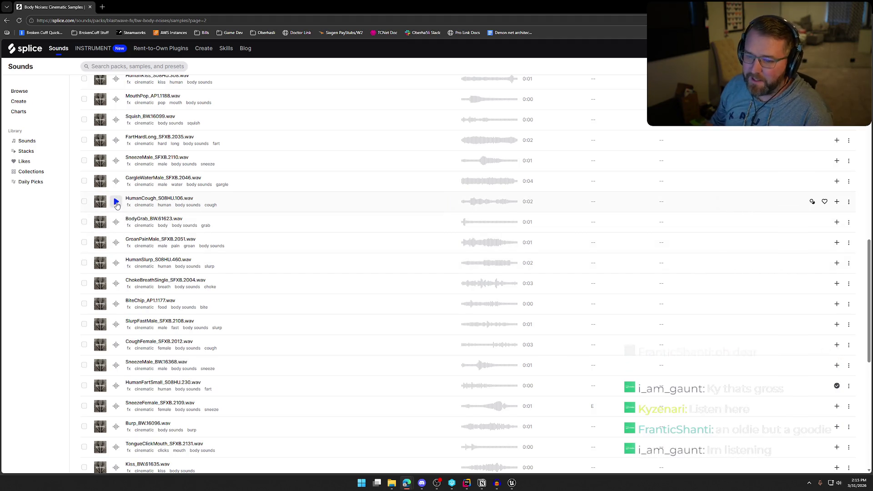
scroll(123, 205, up, 15)
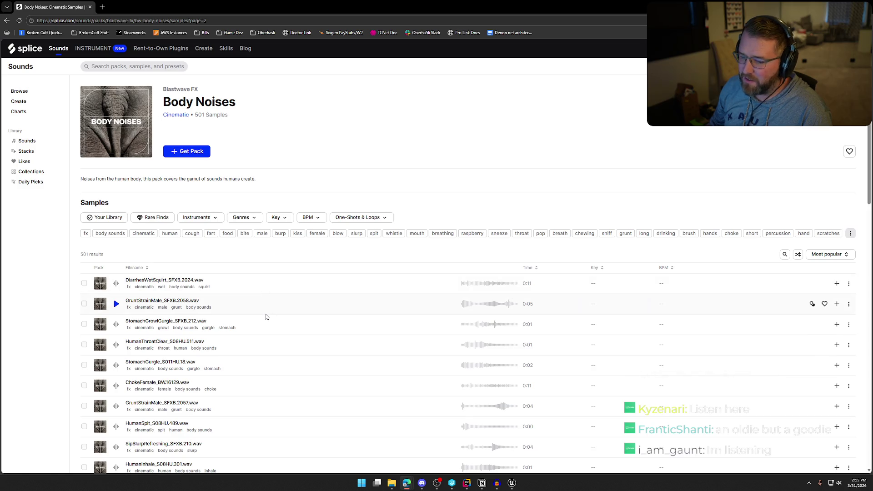
scroll(266, 317, down, 8)
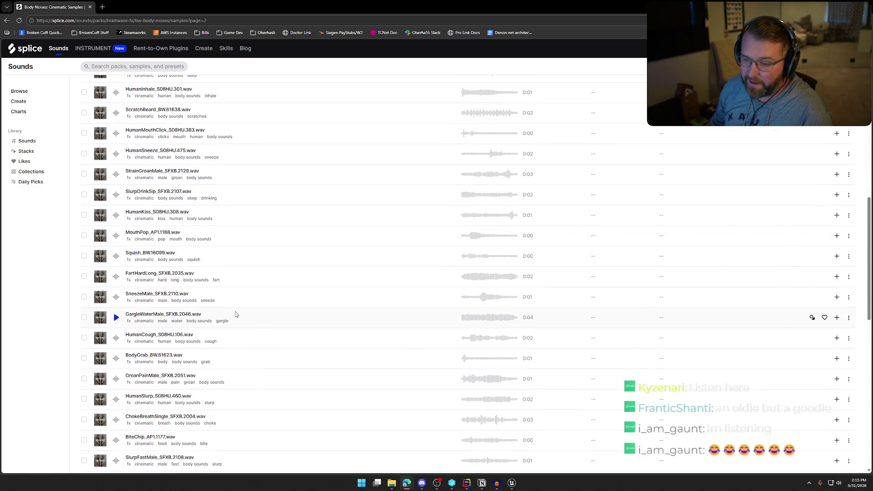
scroll(236, 314, down, 4)
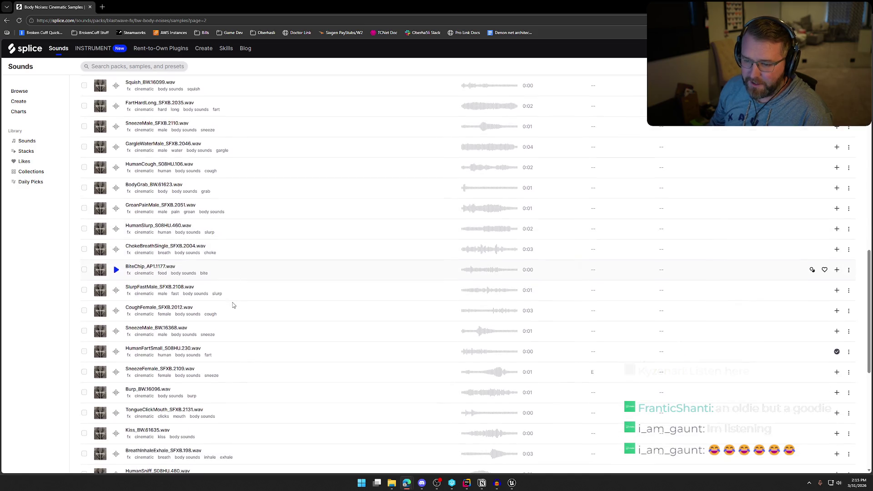
scroll(233, 304, down, 2)
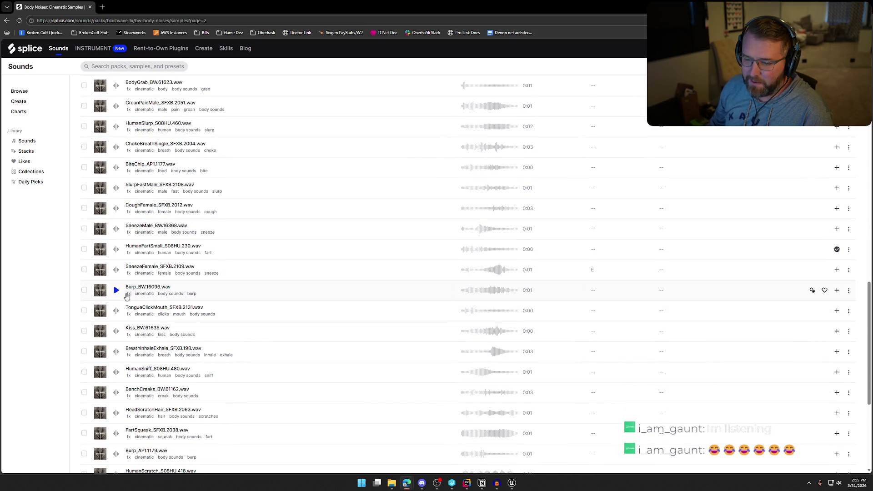
click(117, 291)
- Move to page 3 of the Body Noises samples, browse it, and switch to Unreal Editor
scroll(256, 324, down, 2)
scroll(260, 322, down, 3)
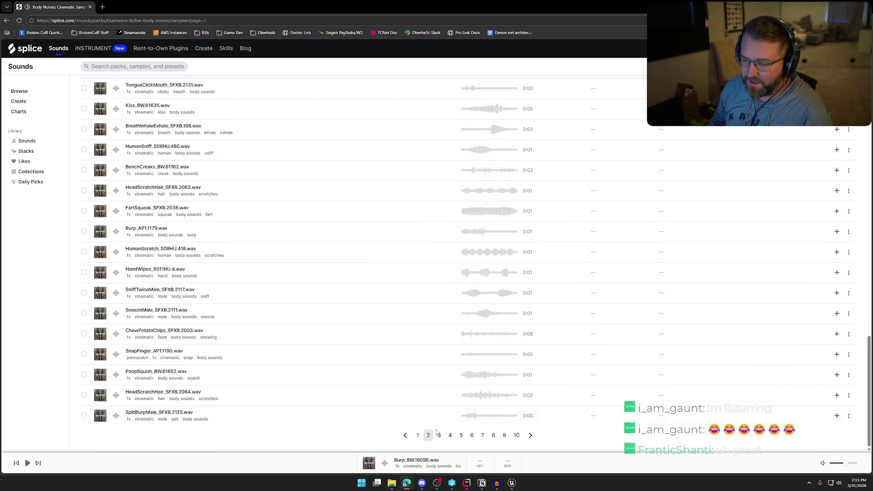
click(439, 436)
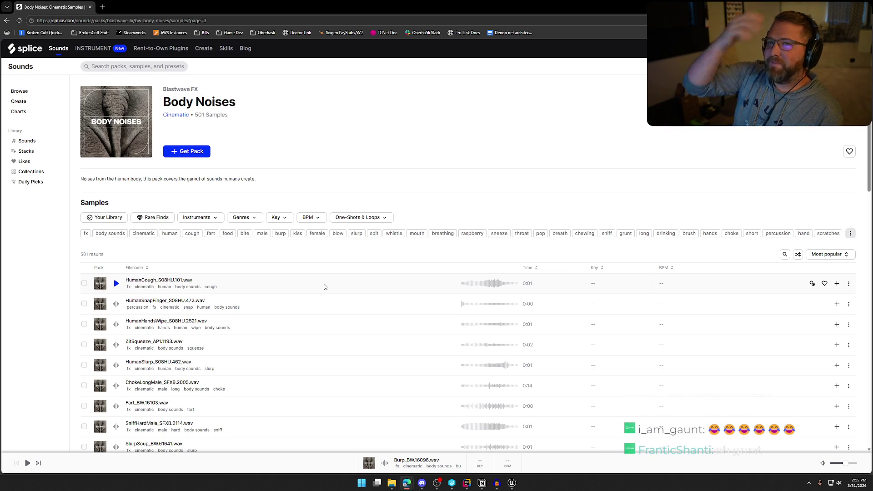
scroll(302, 318, down, 3)
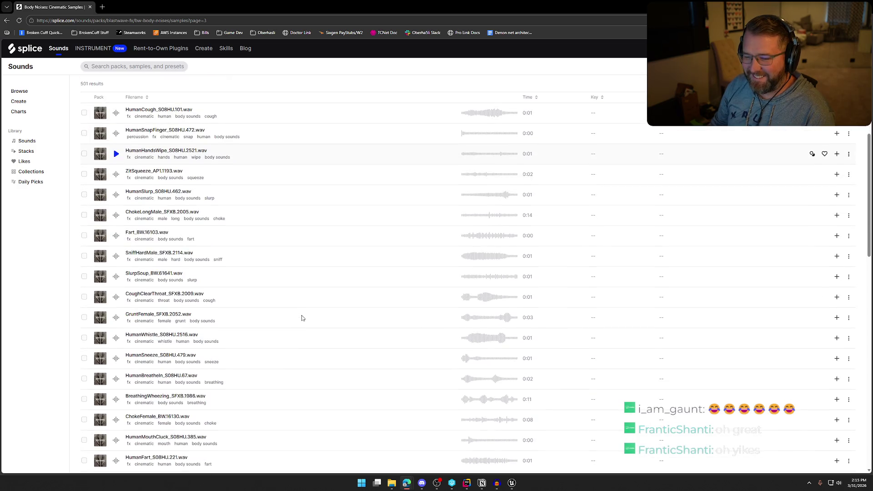
scroll(302, 317, down, 1)
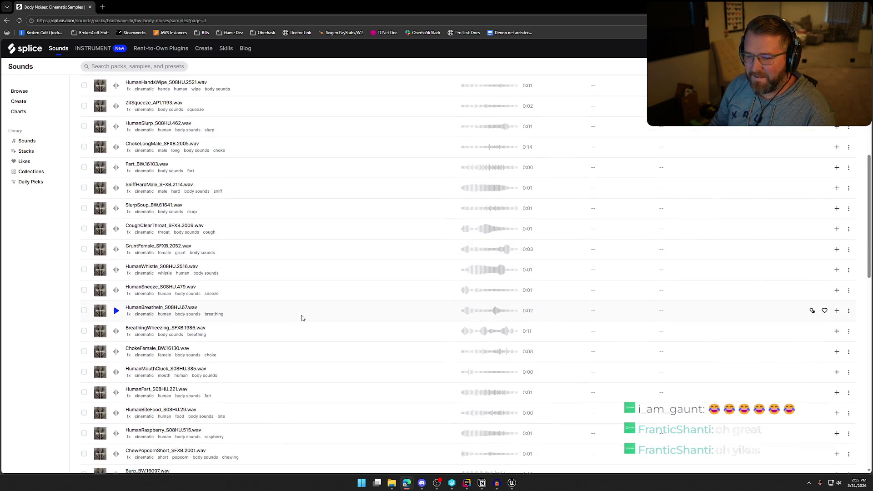
scroll(302, 317, down, 2)
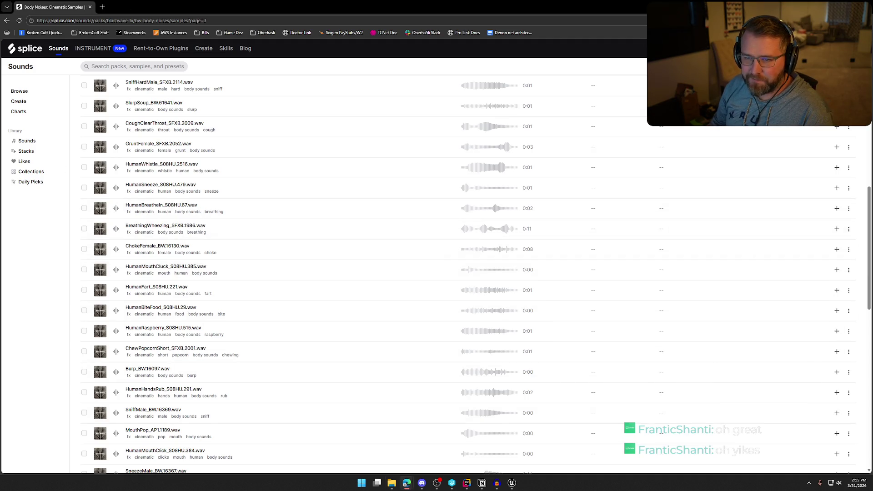
key(alt+Tab)
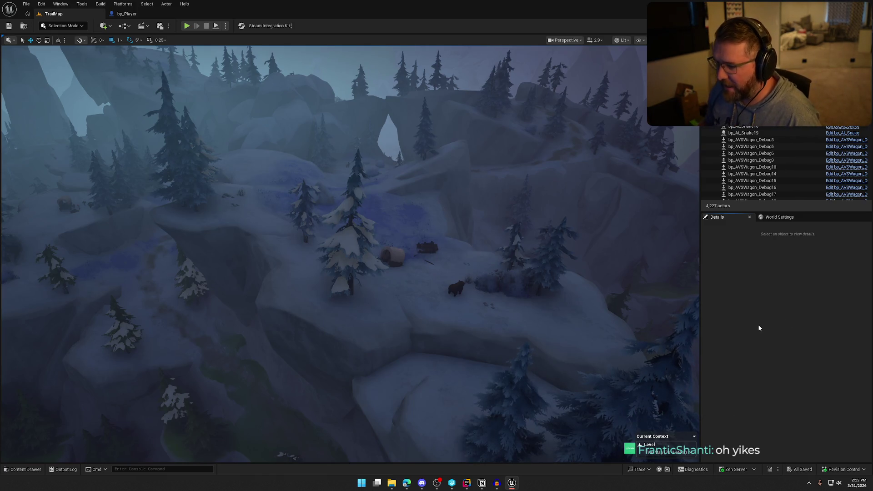
- Open the GameWorld level from Content > Maps and fly the camera over the camp
drag(445, 273, 487, 261)
key(ctrl+space)
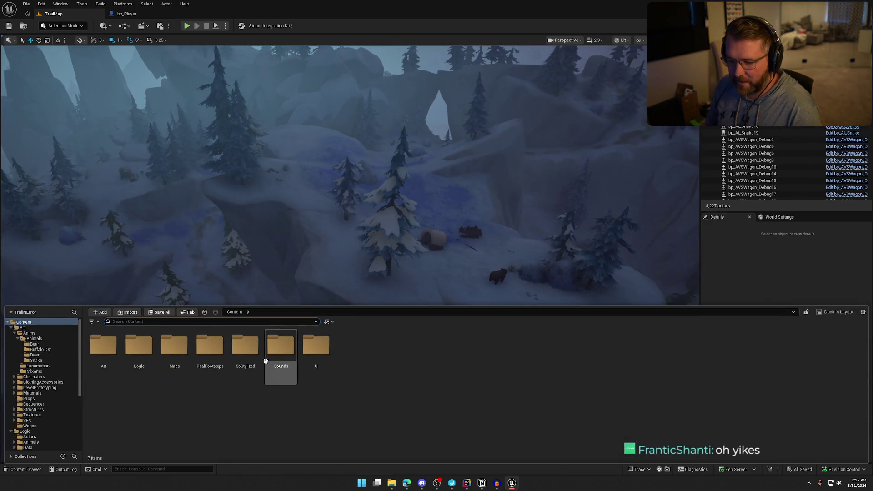
scroll(36, 441, down, 3)
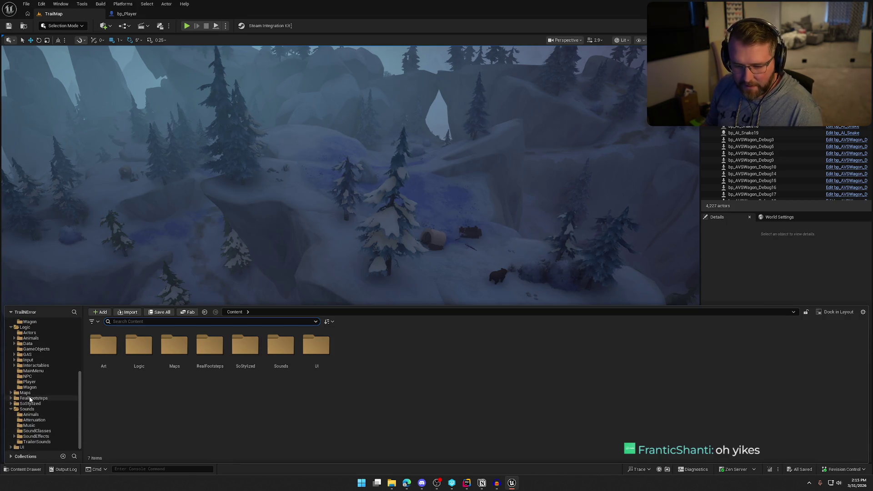
click(27, 393)
click(171, 351)
double_click(171, 351)
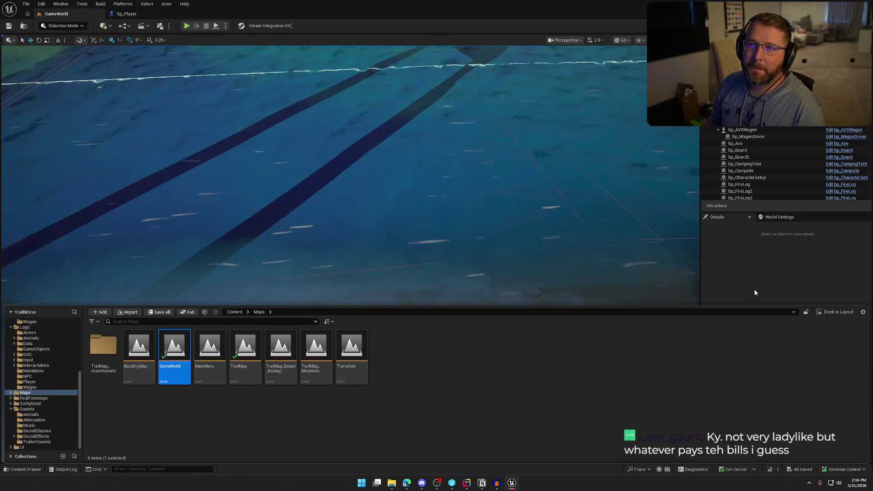
click(727, 274)
drag(462, 208, 453, 214)
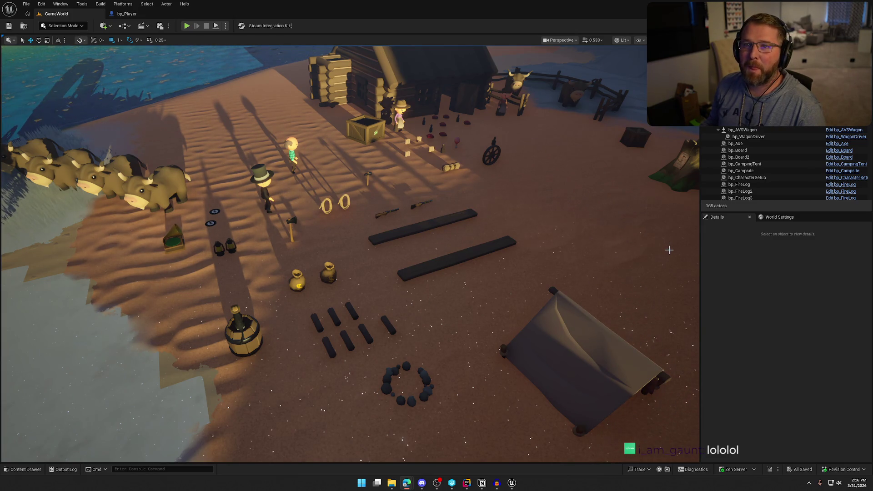
mouse_move(326, 79)
mouse_down()
mouse_move(326, 109)
mouse_move(318, 103)
mouse_move(326, 79)
mouse_up()
- Start a play session, run past the trading post and pick up the gun from the sand
key(alt+p)
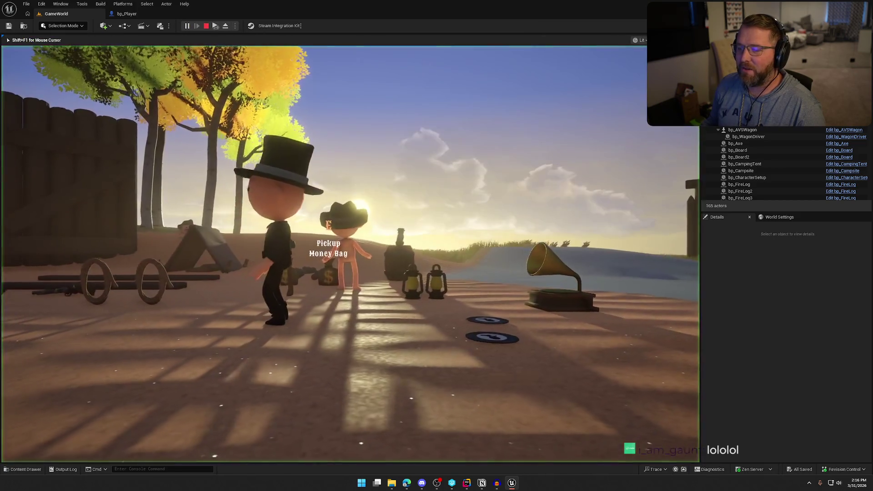
key(w)
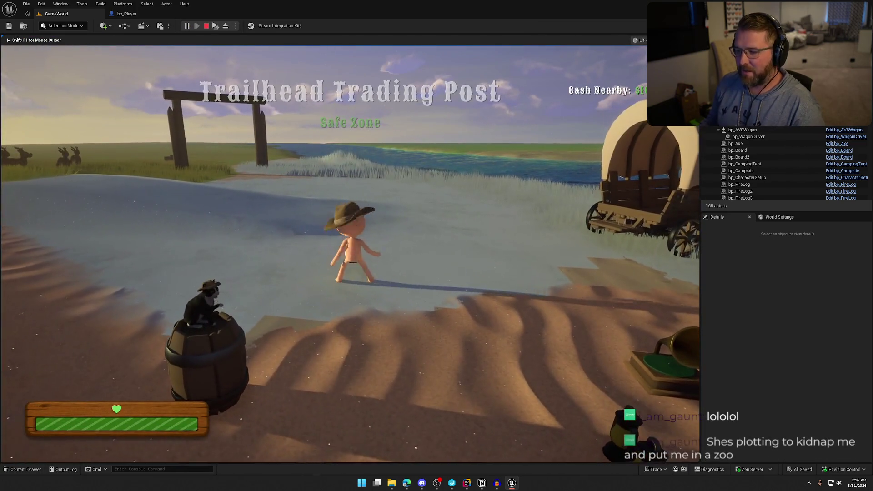
key(w)
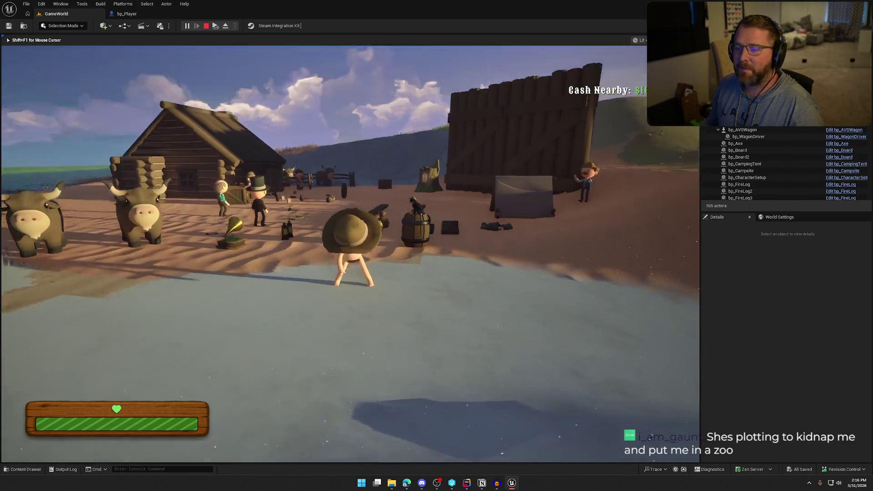
key(w)
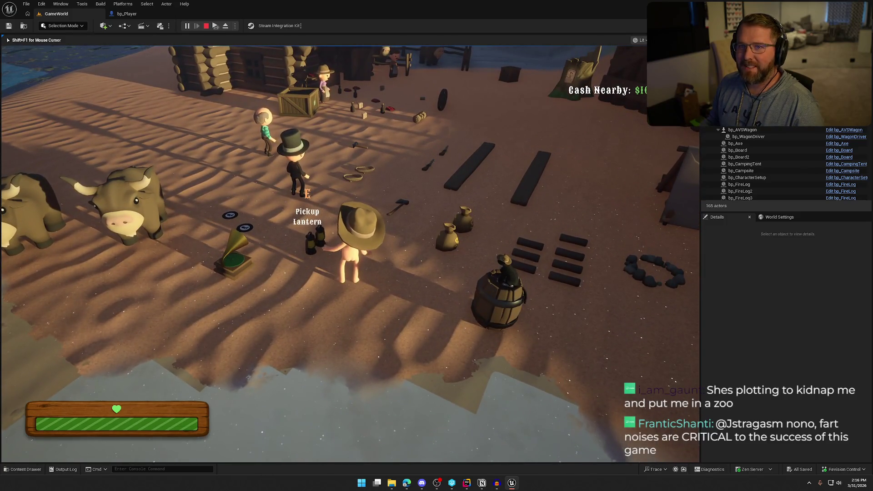
key(a)
key(shift+w)
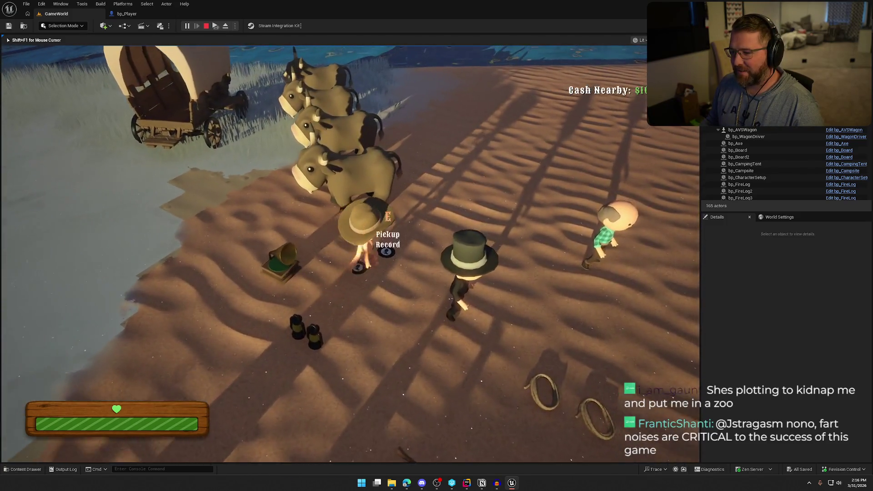
key(shift+w)
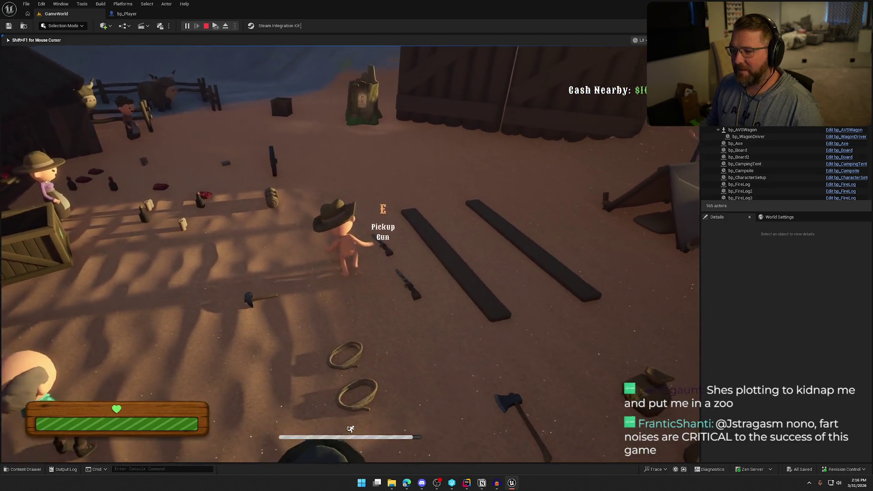
key(e)
- Run to the hills to shoot an animal, then return past the cabin to the gramophone
key(shift+w)
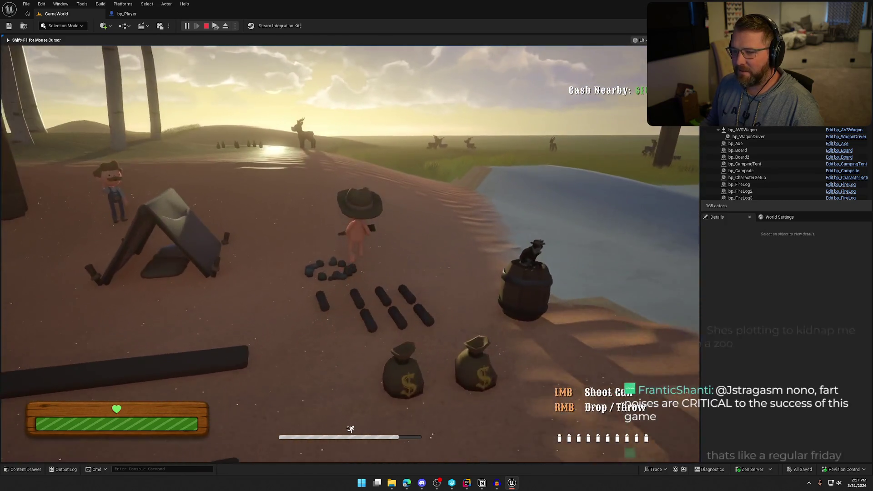
key(w)
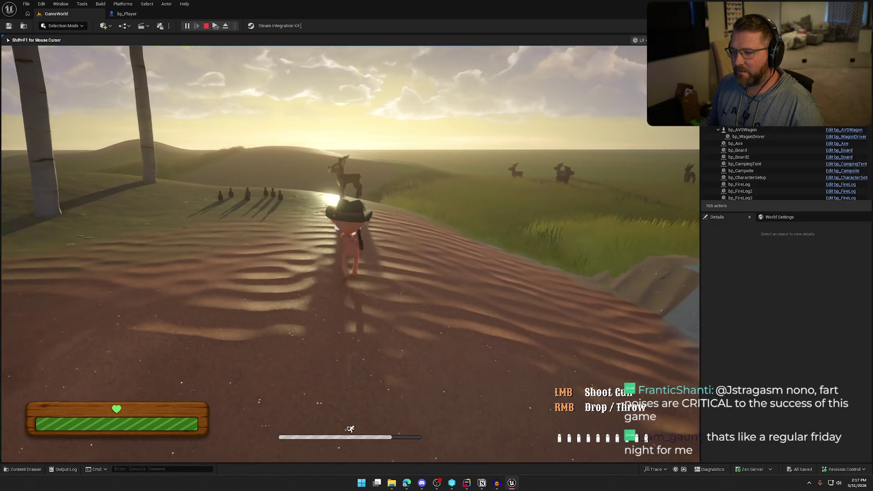
key(w)
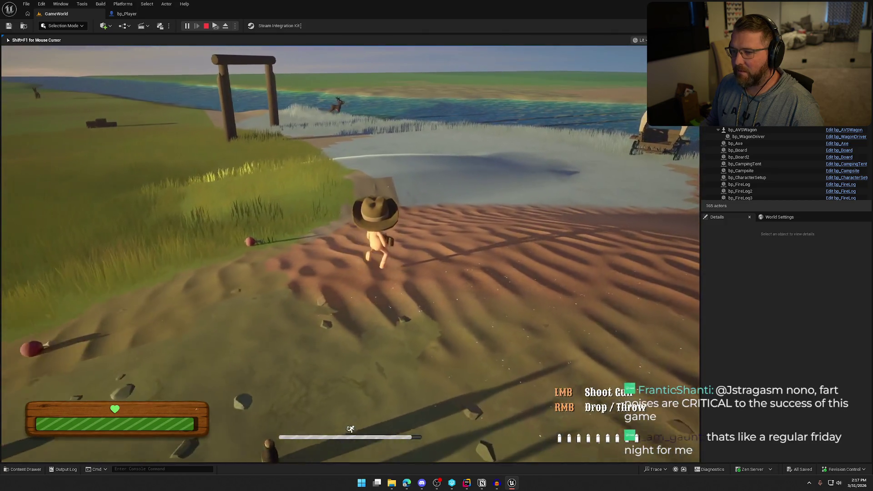
key(w)
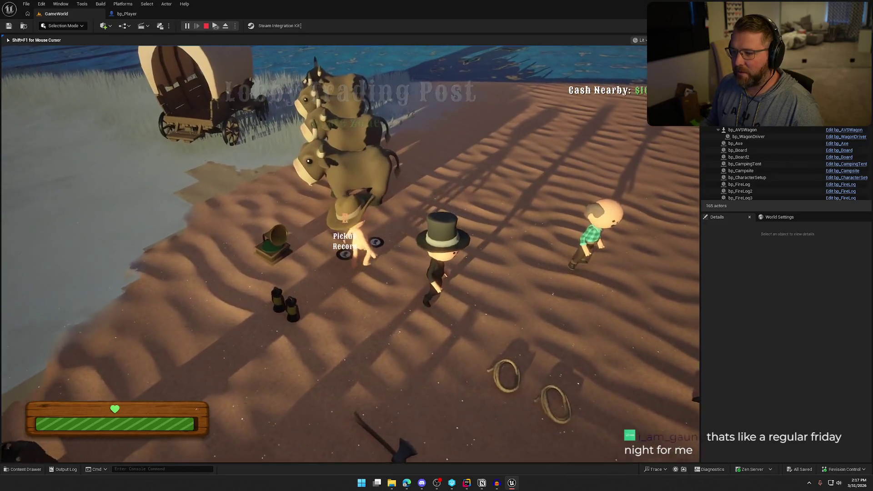
key(w)
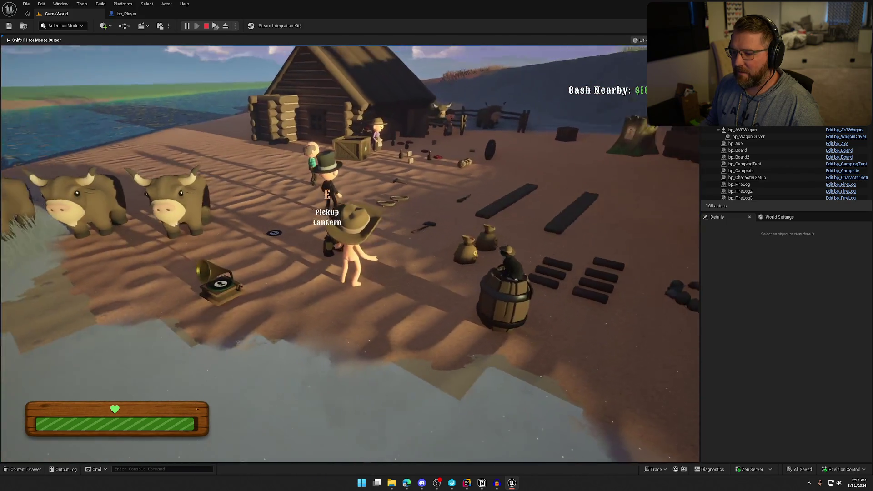
key(shift+w)
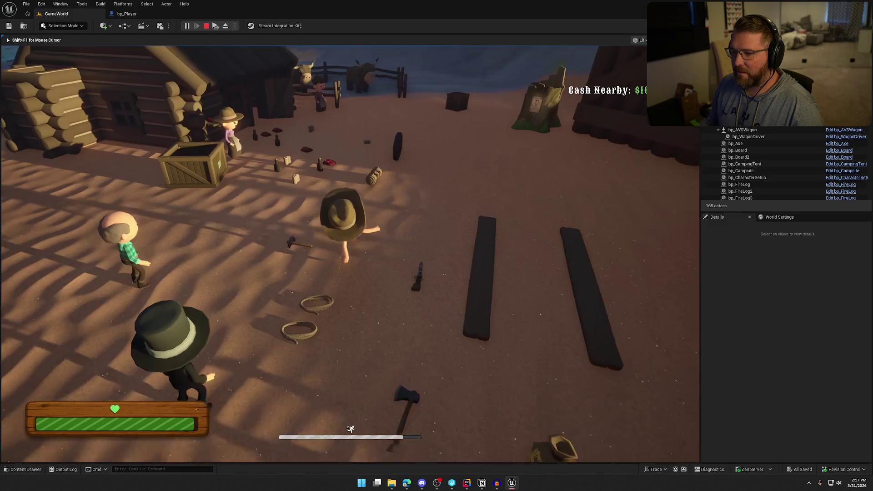
key(shift+w)
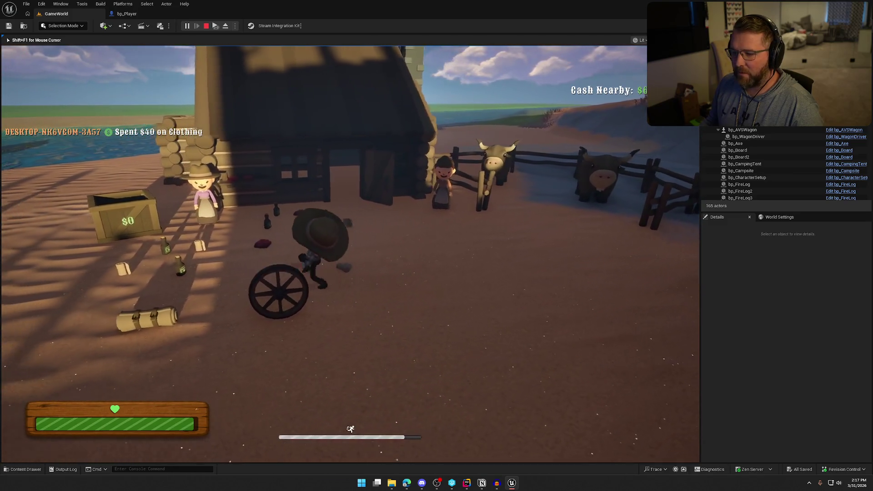
key(shift+w)
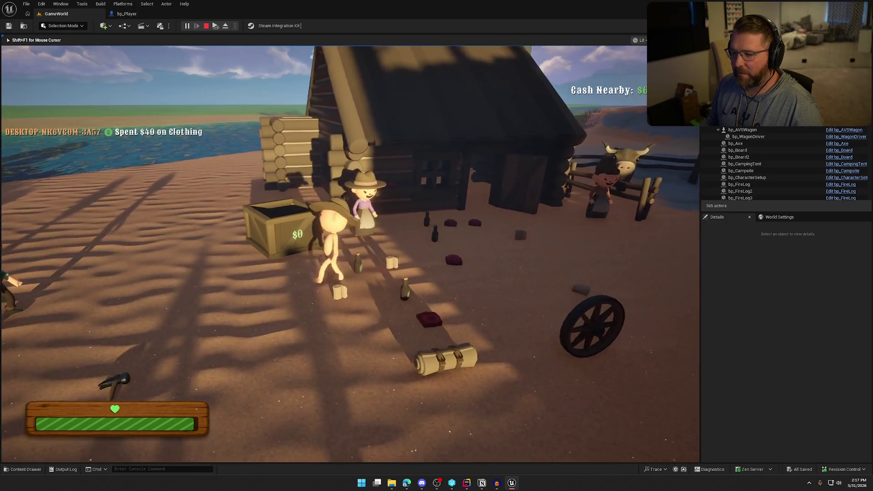
key(shift+w)
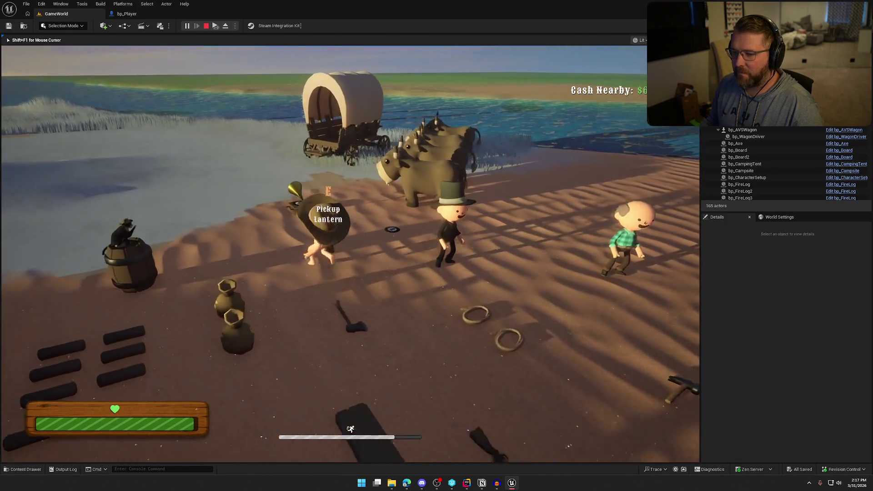
key(w)
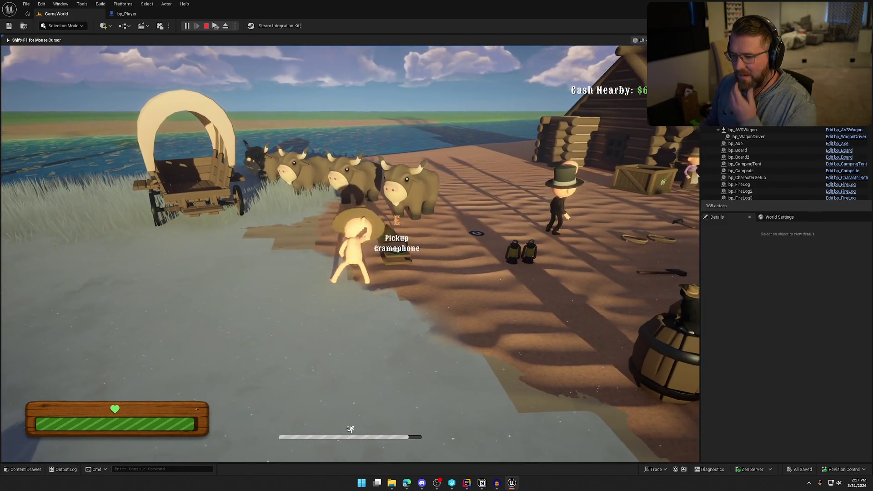